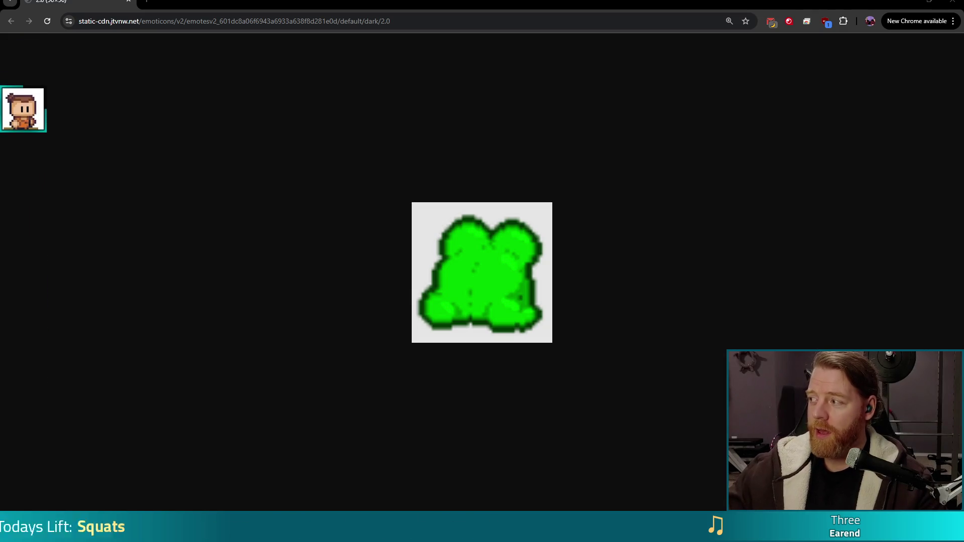
Step: Bring the Bear Defence Situation Steam store window forward and play its trailer full screen
{"action": "key", "text": "super+shift+Left"}
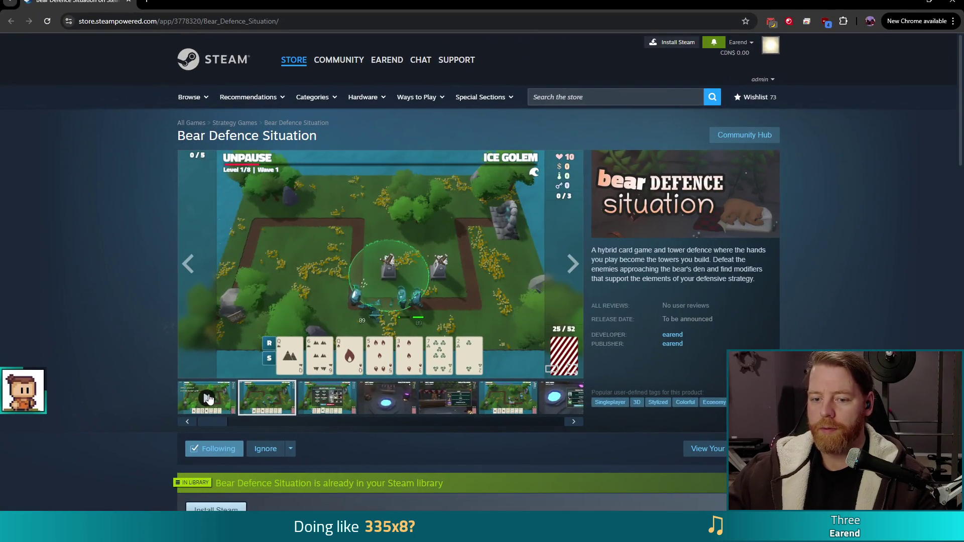
{"action": "left_click", "coordinate": [216, 403]}
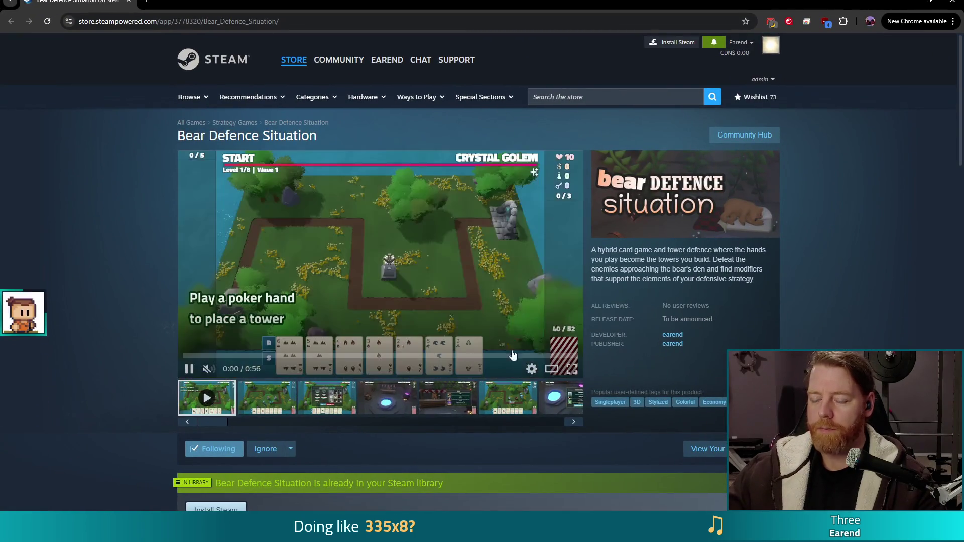
{"action": "left_click", "coordinate": [571, 370]}
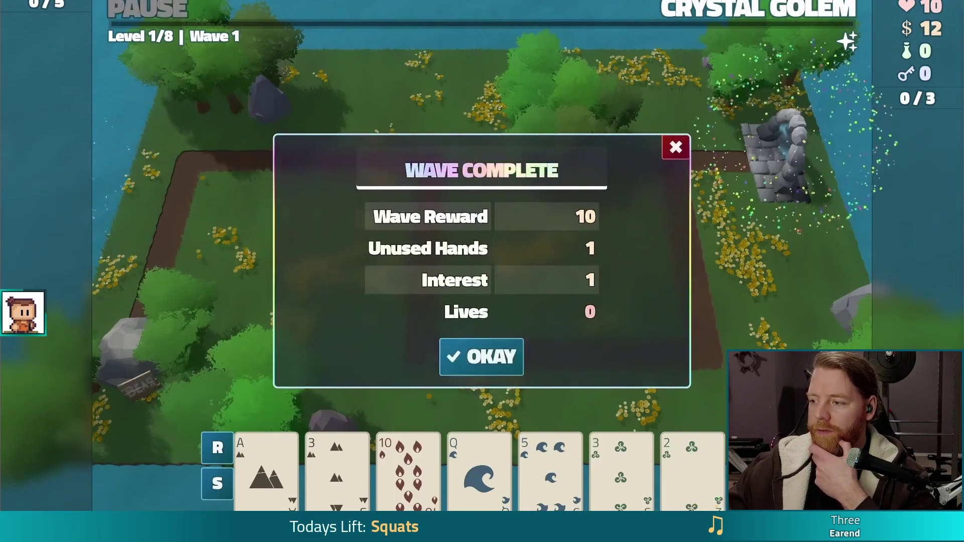
Step: Watch the Bear Defence Situation trailer to its 'Wishlist now on Steam!' card, then exit full screen with Esc
{"action": "left_click", "coordinate": [481, 357]}
{"action": "left_click", "coordinate": [546, 356]}
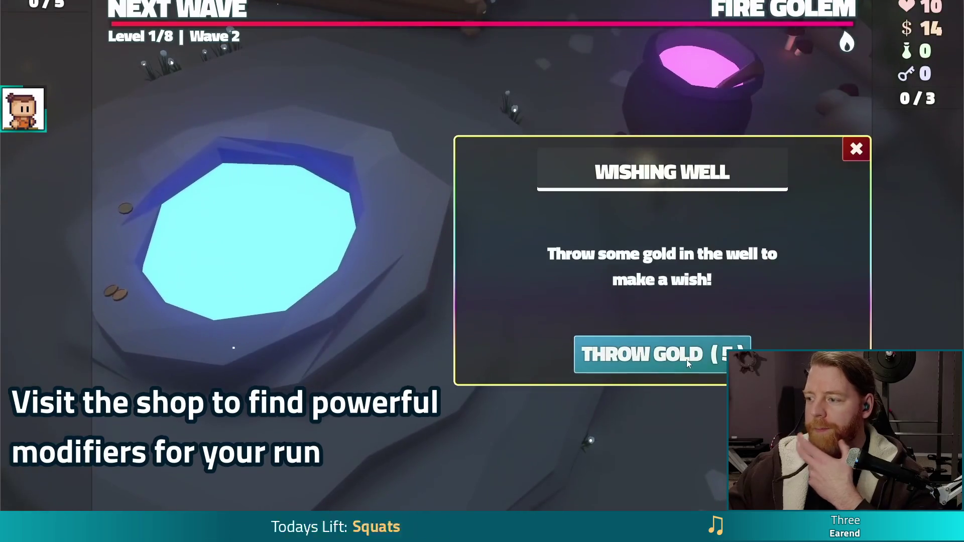
{"action": "left_click", "coordinate": [686, 359]}
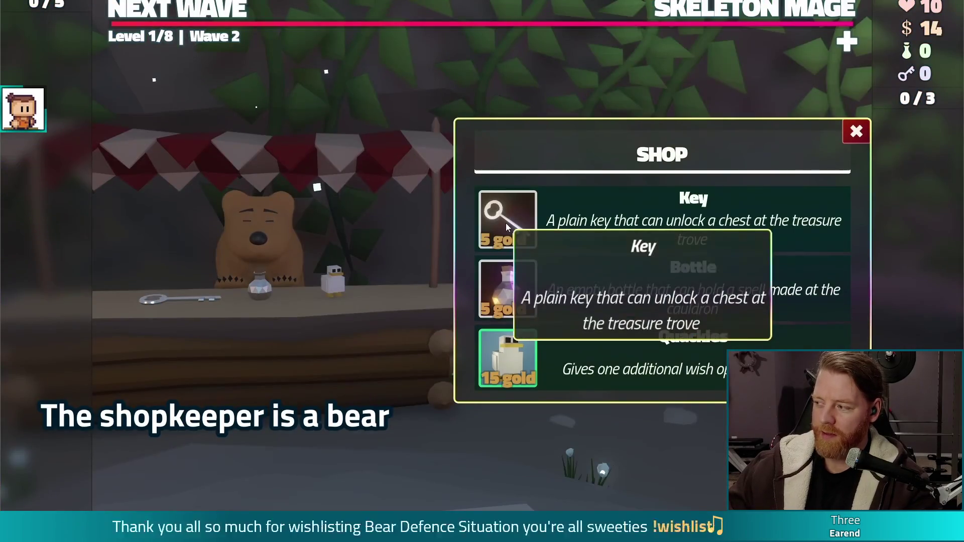
{"action": "left_click", "coordinate": [505, 224]}
{"action": "left_click", "coordinate": [277, 224]}
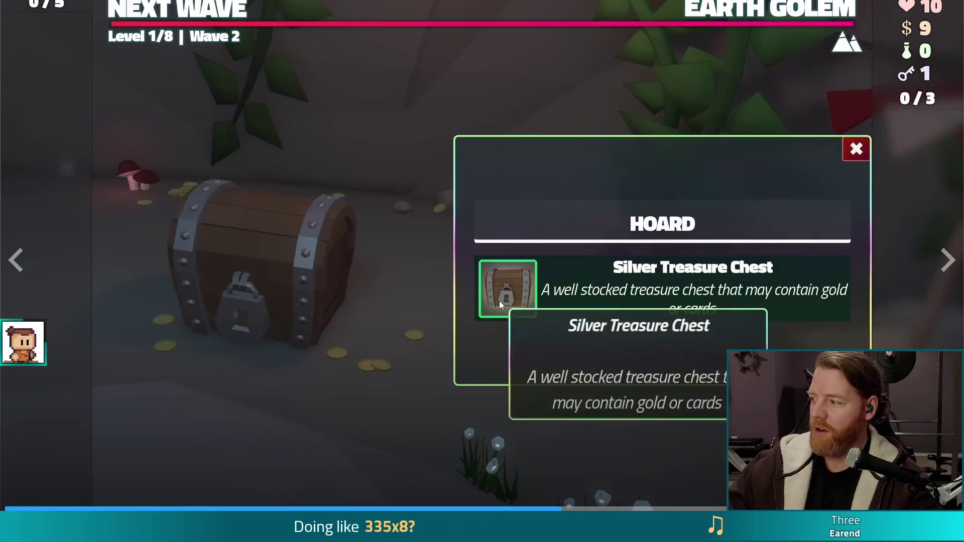
{"action": "left_click", "coordinate": [499, 302]}
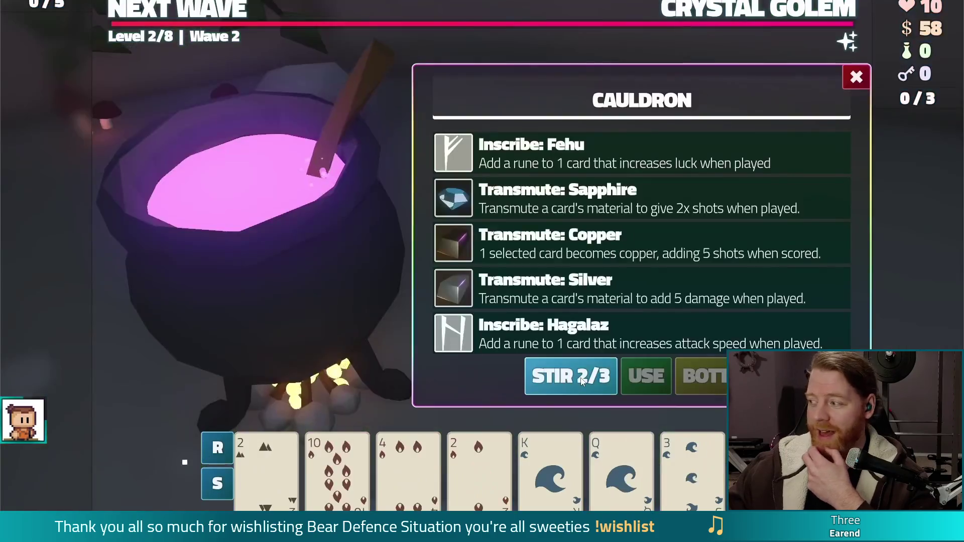
{"action": "left_click", "coordinate": [337, 467]}
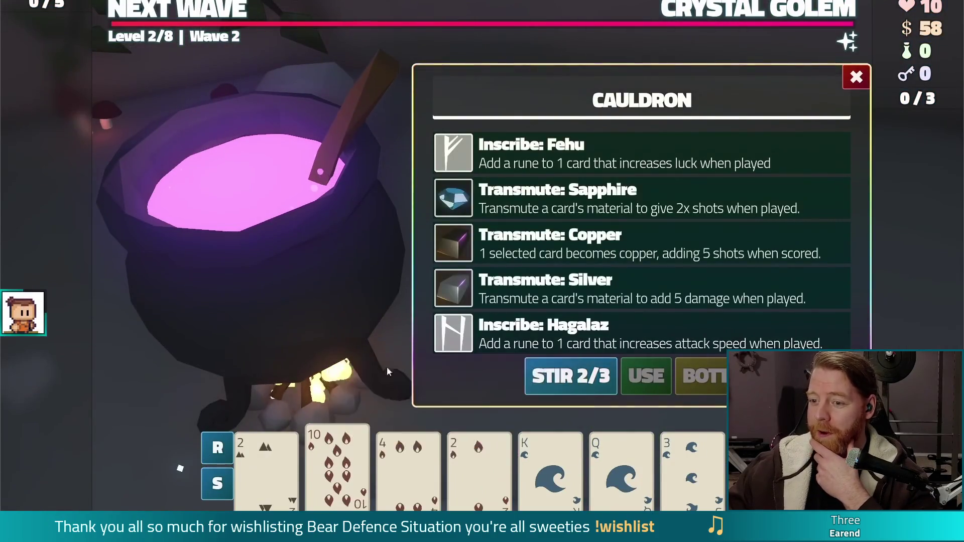
{"action": "left_click", "coordinate": [566, 203]}
{"action": "left_click", "coordinate": [644, 373]}
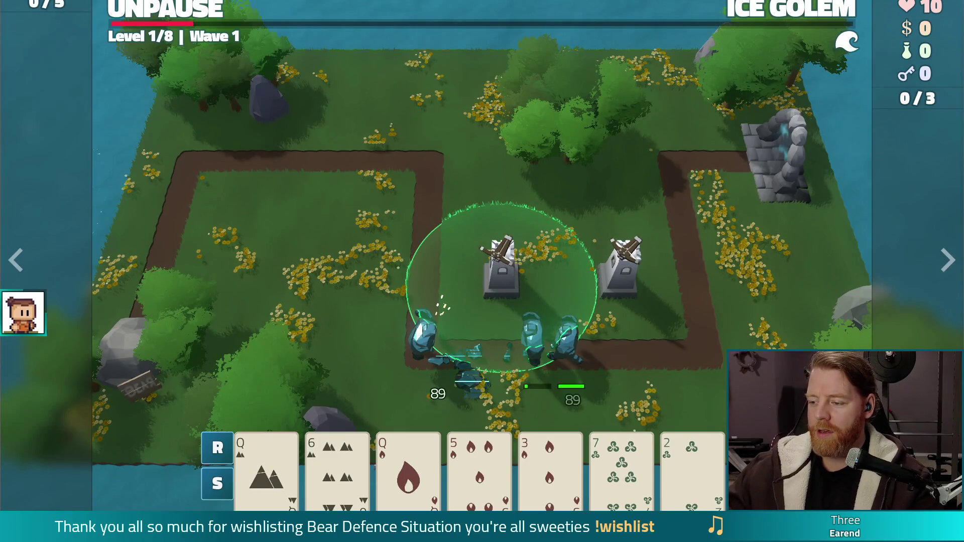
{"action": "key", "text": "Escape"}
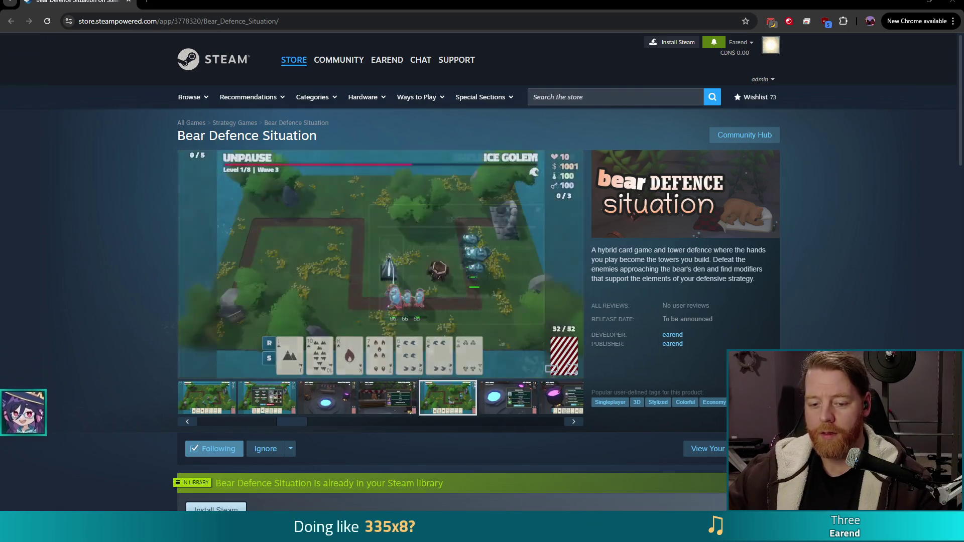
Step: Switch from the browser to the Godot editor window showing enemy.tscn via the taskbar
{"action": "mouse_move", "coordinate": [209, 532]}
{"action": "left_click", "coordinate": [151, 475]}
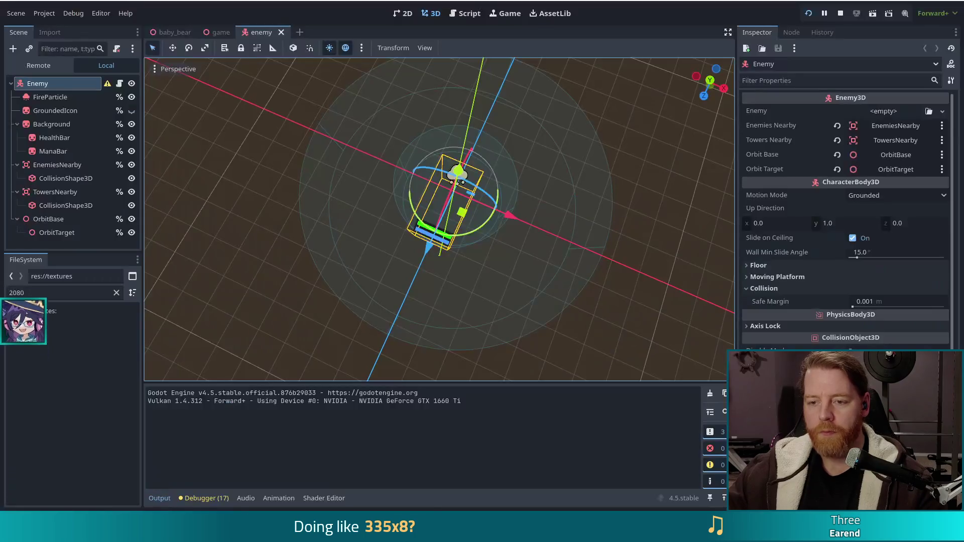
Step: In the baby_bear scene, hide party_hat and make the Hat model visible
{"action": "left_click", "coordinate": [168, 30]}
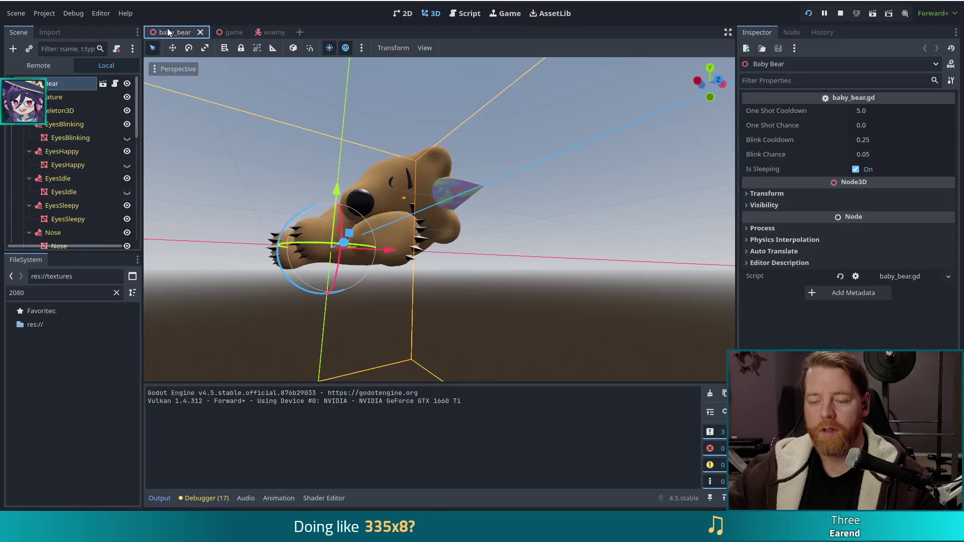
{"action": "scroll", "coordinate": [126, 190], "scroll_direction": "down", "scroll_amount": 10}
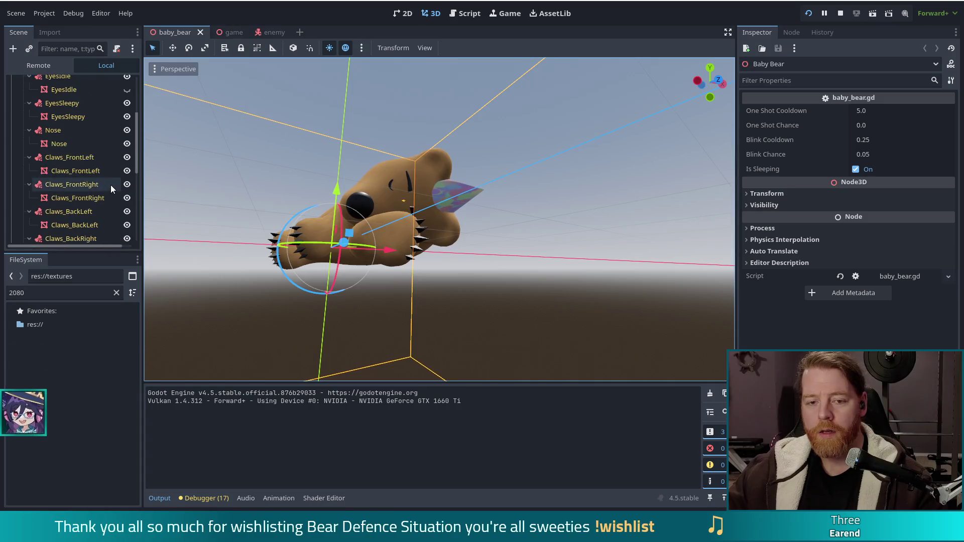
{"action": "left_click", "coordinate": [127, 122]}
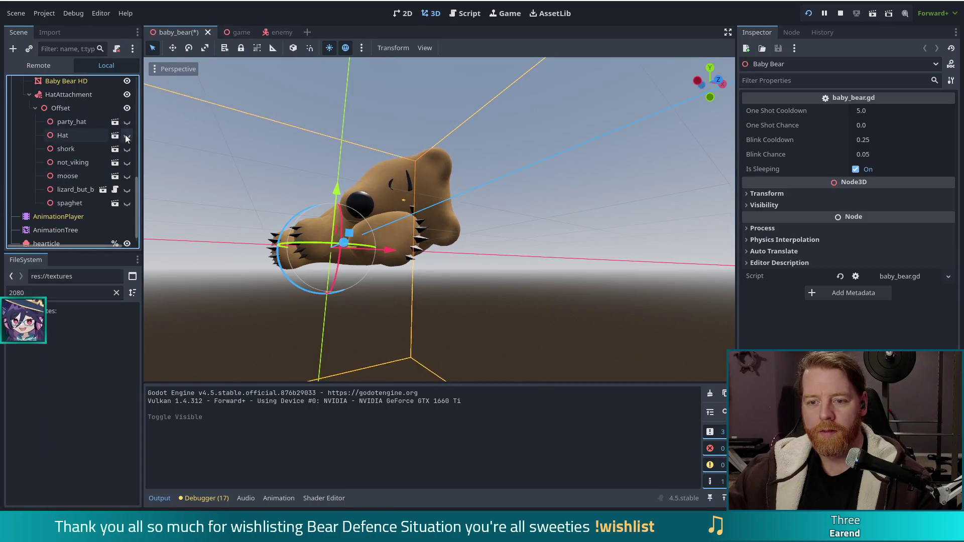
{"action": "left_click", "coordinate": [127, 135]}
Step: Orbit the viewport to view the bear from another angle, then save baby_bear
{"action": "scroll", "coordinate": [518, 291], "scroll_direction": "down", "scroll_amount": 3}
{"action": "mouse_move", "coordinate": [577, 303]}
{"action": "left_mouse_down"}
{"action": "mouse_move", "coordinate": [267, 279]}
{"action": "mouse_move", "coordinate": [400, 306]}
{"action": "mouse_move", "coordinate": [612, 282]}
{"action": "mouse_move", "coordinate": [320, 306]}
{"action": "mouse_move", "coordinate": [628, 290]}
{"action": "left_mouse_up"}
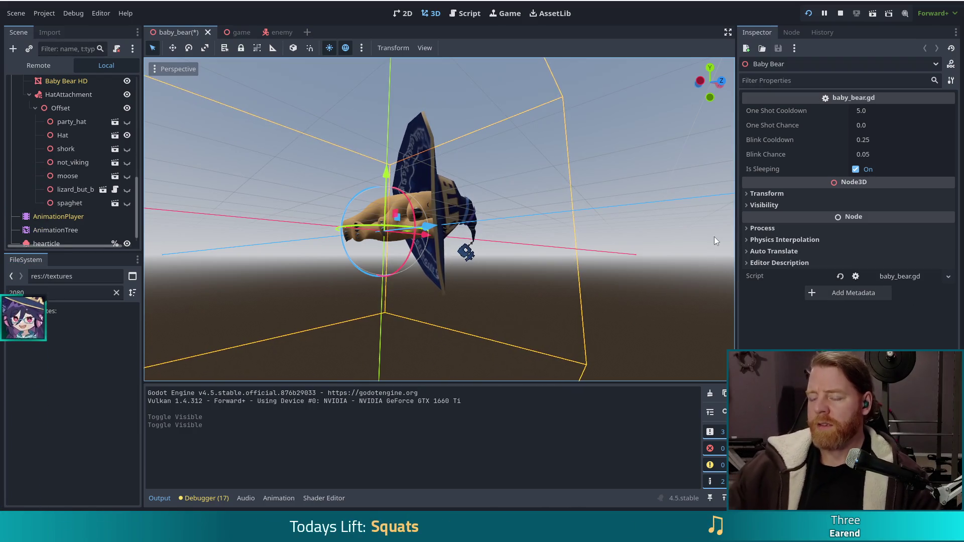
{"action": "key", "text": "ctrl+s"}
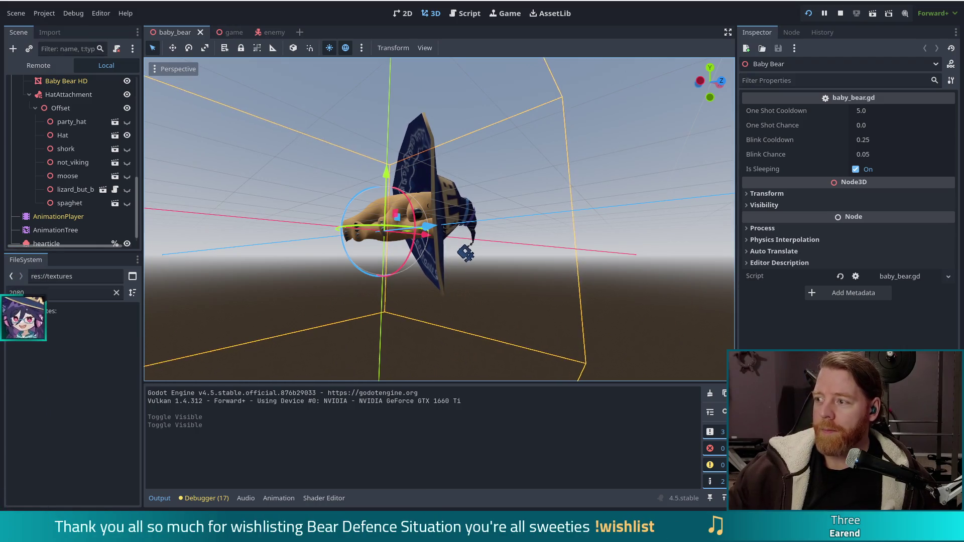
Step: Switch to the Script workspace, close the open scripts, and empty the FileSystem name filter
{"action": "left_click", "coordinate": [469, 13]}
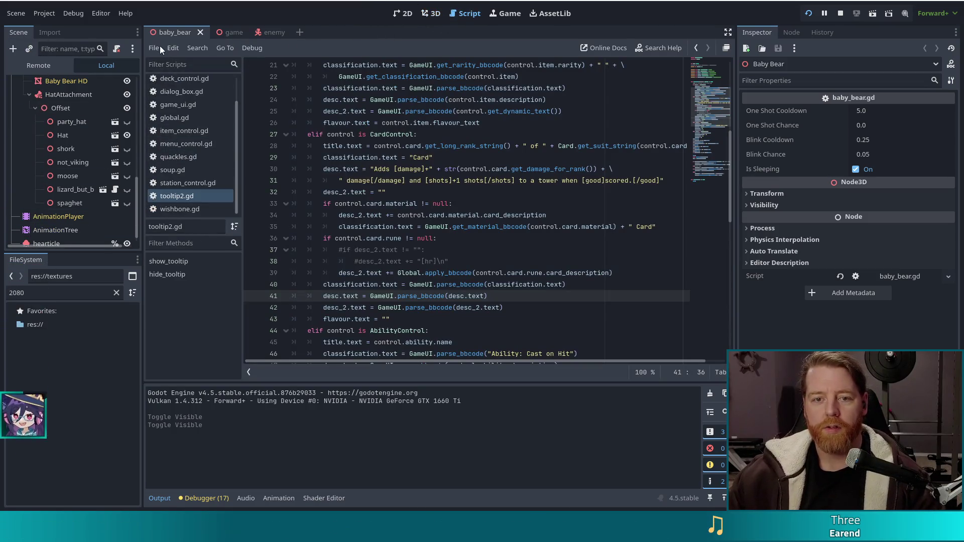
{"action": "left_click", "coordinate": [155, 48]}
{"action": "key", "text": "Escape"}
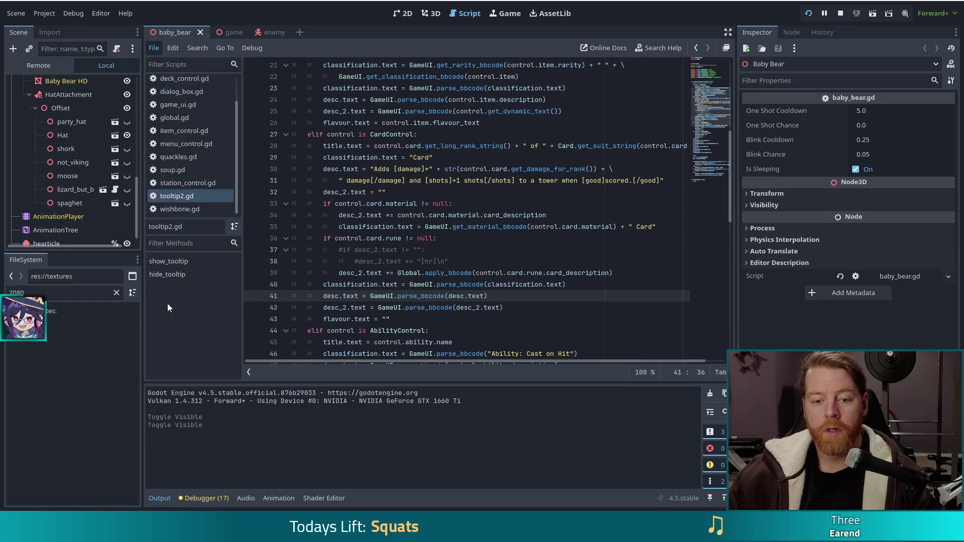
{"action": "left_click", "coordinate": [40, 293]}
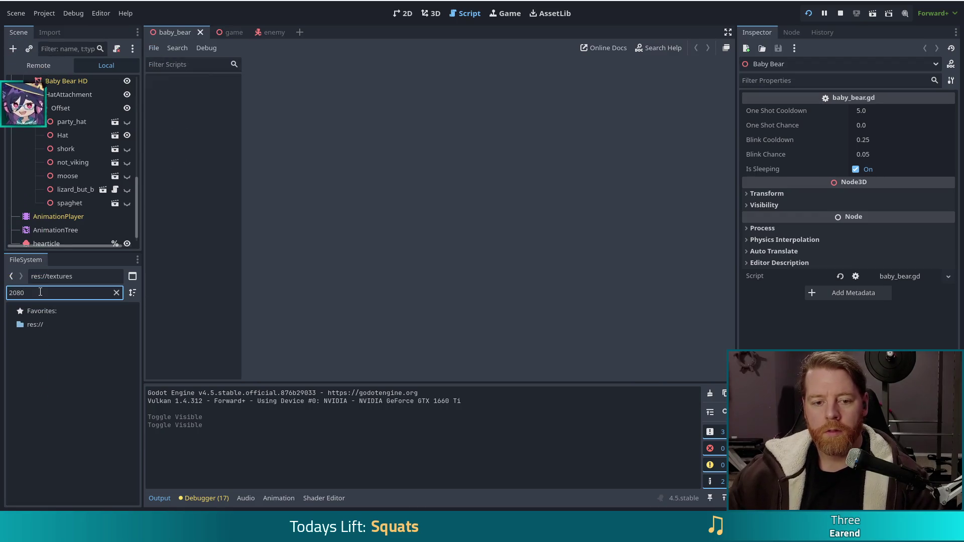
{"action": "key", "text": "BackSpace"}
{"action": "key", "text": "BackSpace"}
{"action": "key", "text": "BackSpace"}
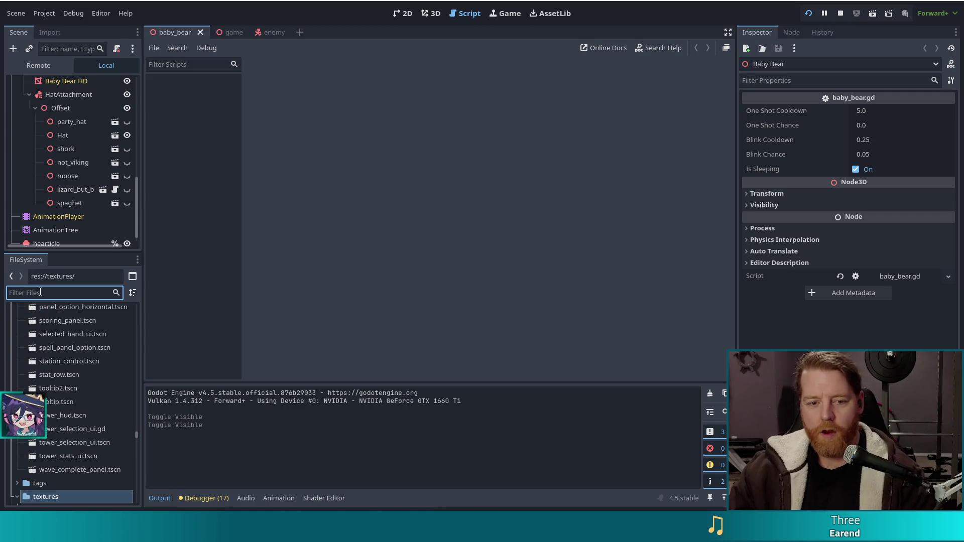
{"action": "type", "text": "tower_pro"}
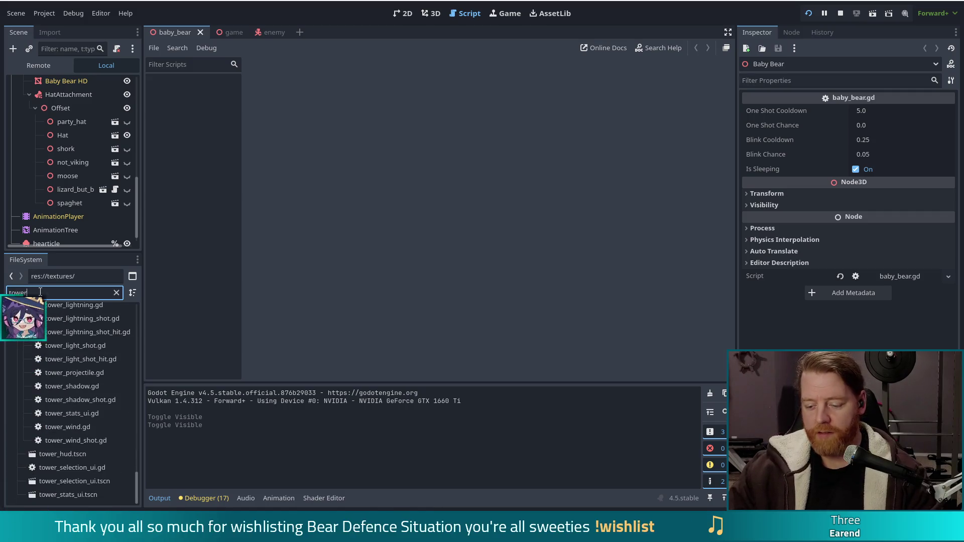
{"action": "double_click", "coordinate": [90, 366]}
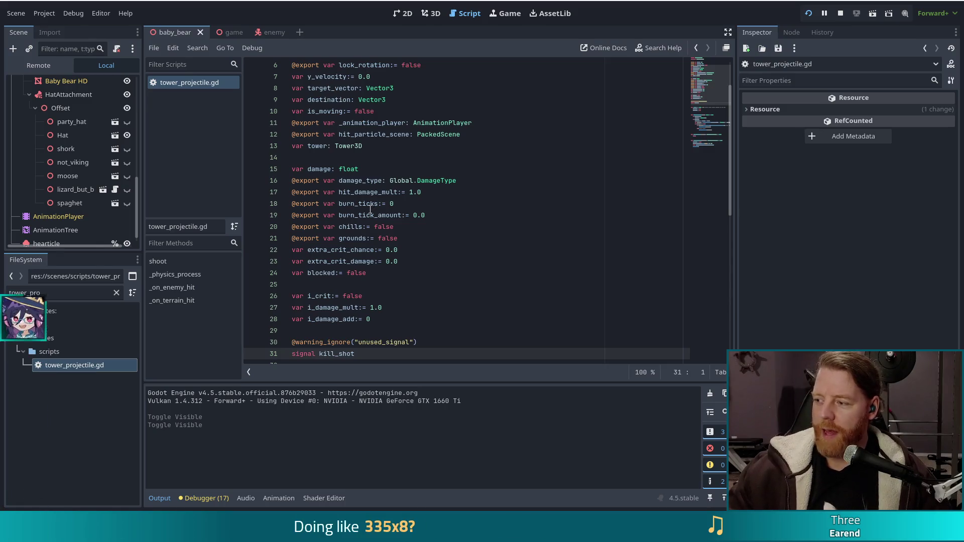
{"action": "left_click", "coordinate": [405, 134]}
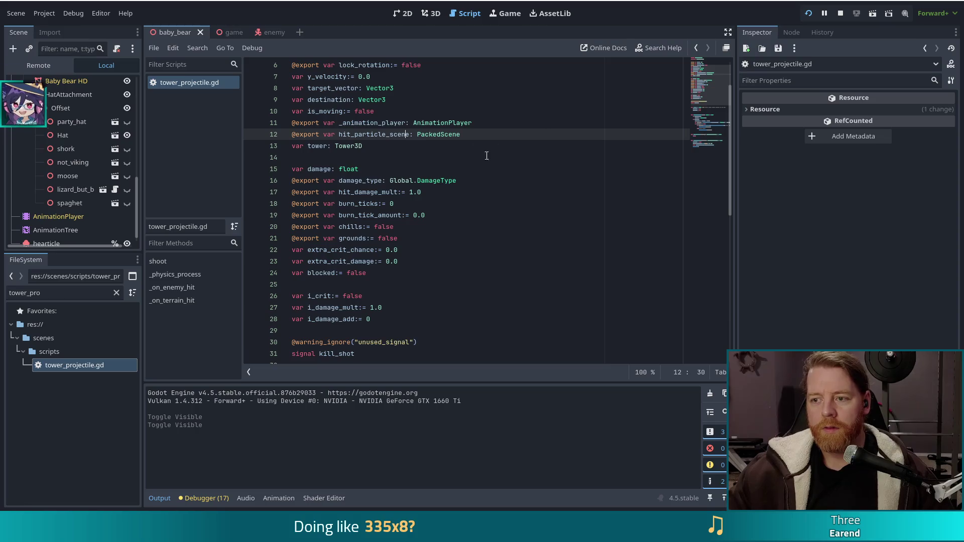
{"action": "scroll", "coordinate": [520, 149], "scroll_direction": "up", "scroll_amount": 2}
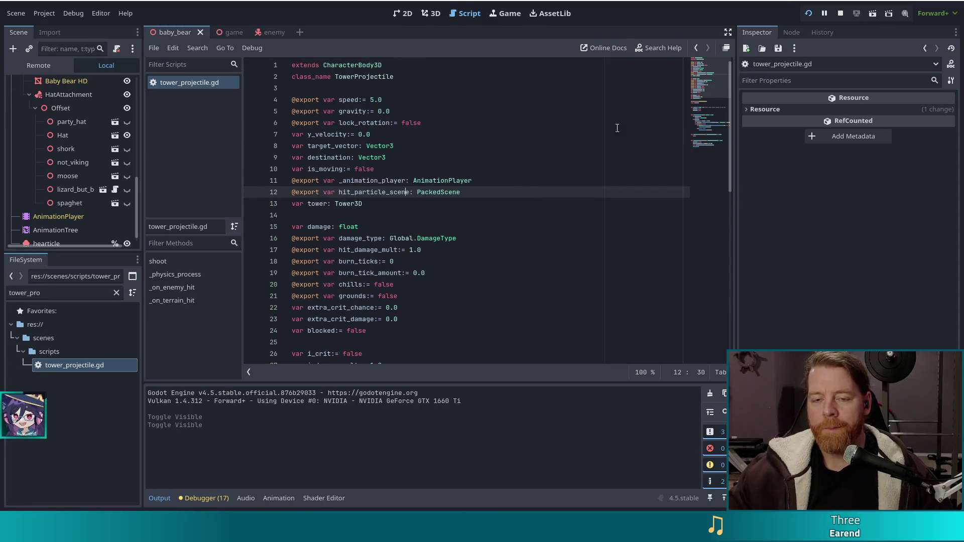
{"action": "left_click", "coordinate": [395, 76]}
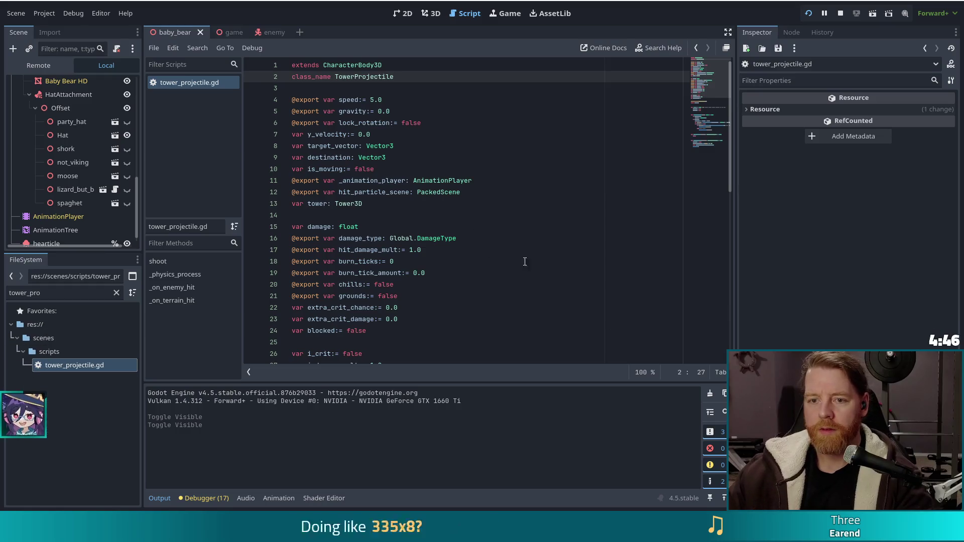
{"action": "left_click", "coordinate": [455, 176]}
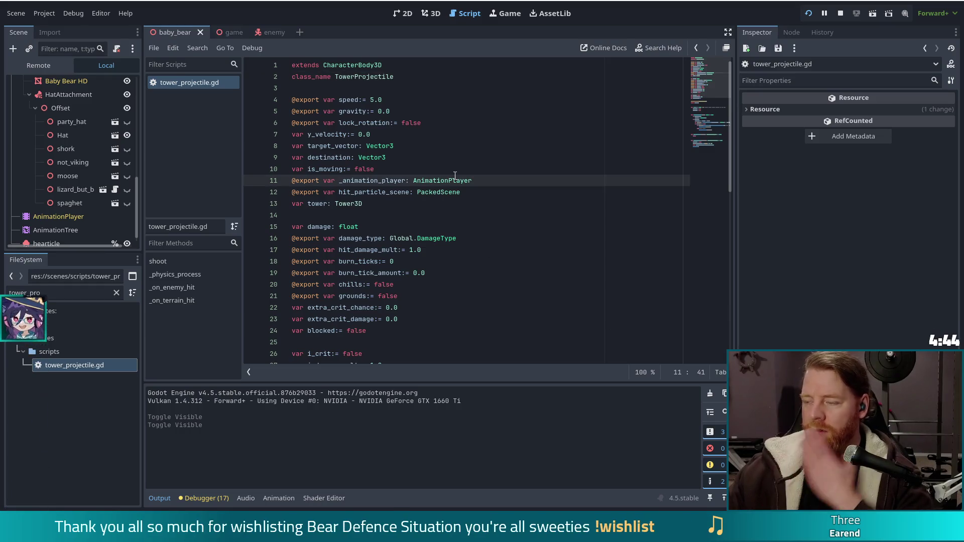
{"action": "left_click", "coordinate": [363, 101]}
{"action": "left_click", "coordinate": [421, 75]}
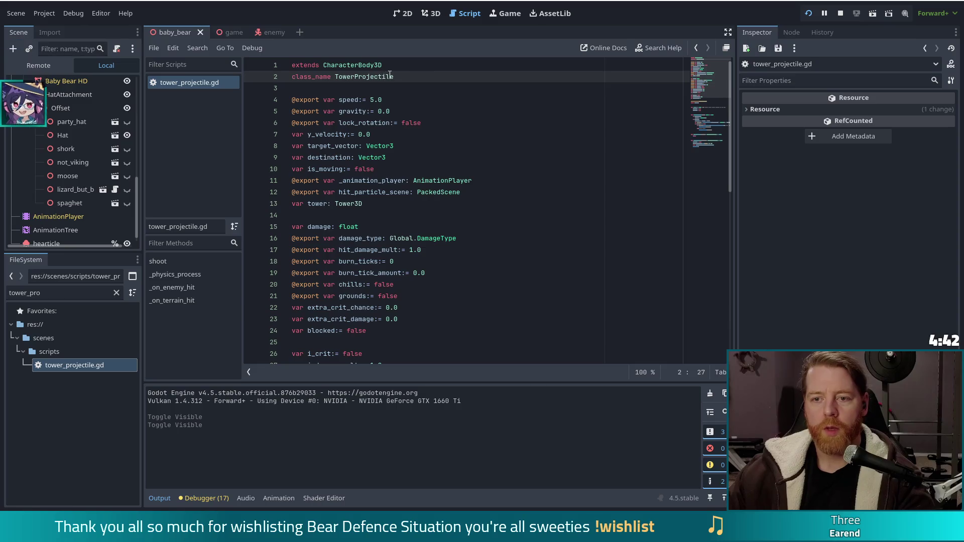
{"action": "left_click", "coordinate": [367, 123]}
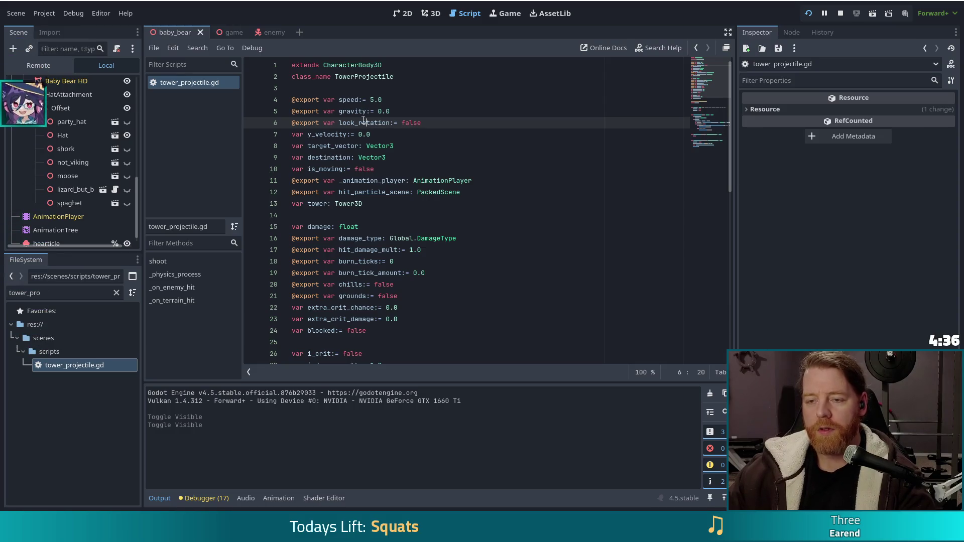
{"action": "left_click", "coordinate": [406, 78]}
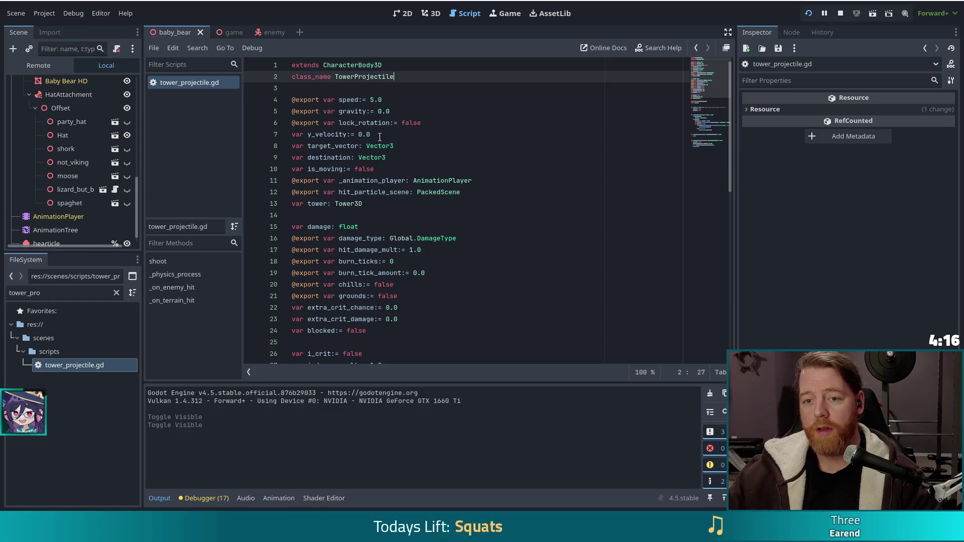
{"action": "key", "text": "Down"}
{"action": "key", "text": "Down"}
{"action": "key", "text": "Down"}
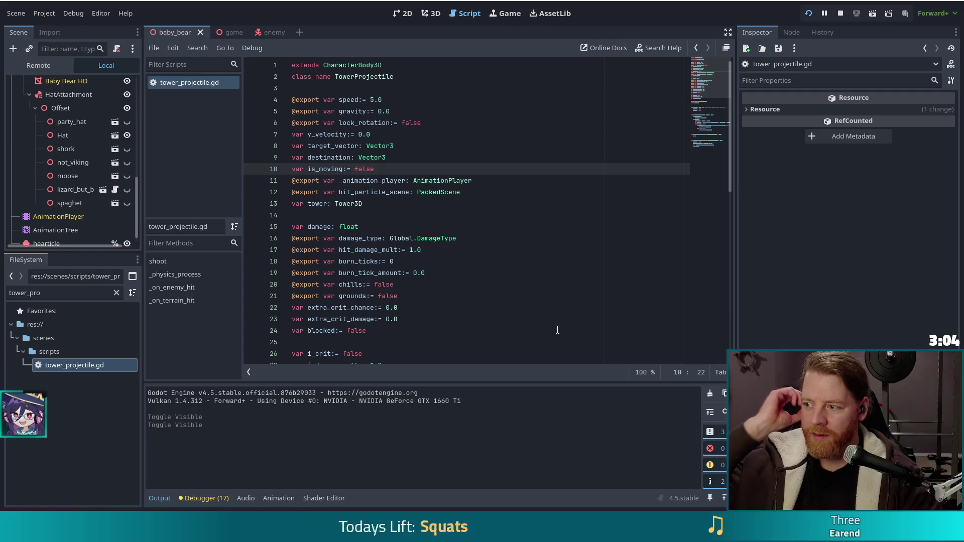
{"action": "left_click", "coordinate": [499, 242]}
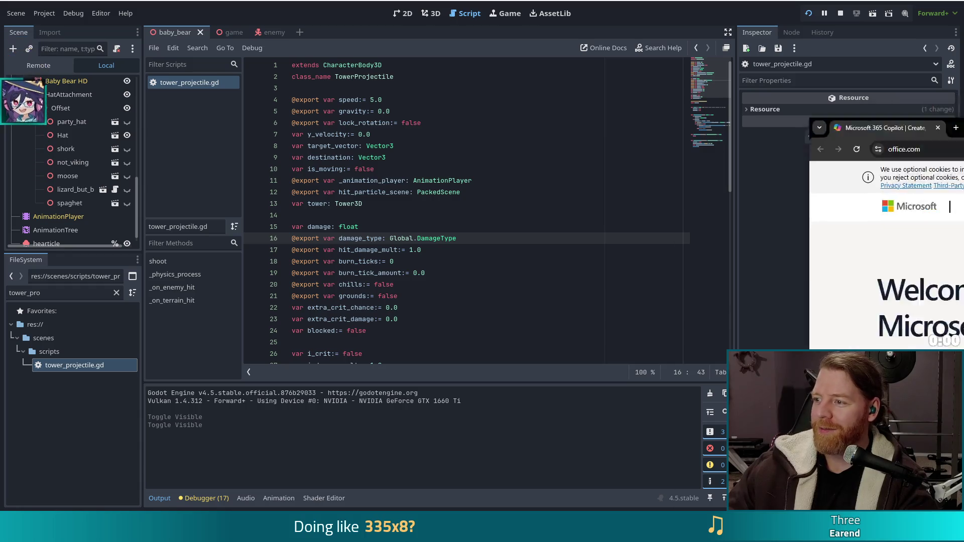
Step: Scroll over the Microsoft 365 Copilot page on office.com, then return to the Godot editor
{"action": "scroll", "coordinate": [456, 194], "scroll_direction": "down", "scroll_amount": 1}
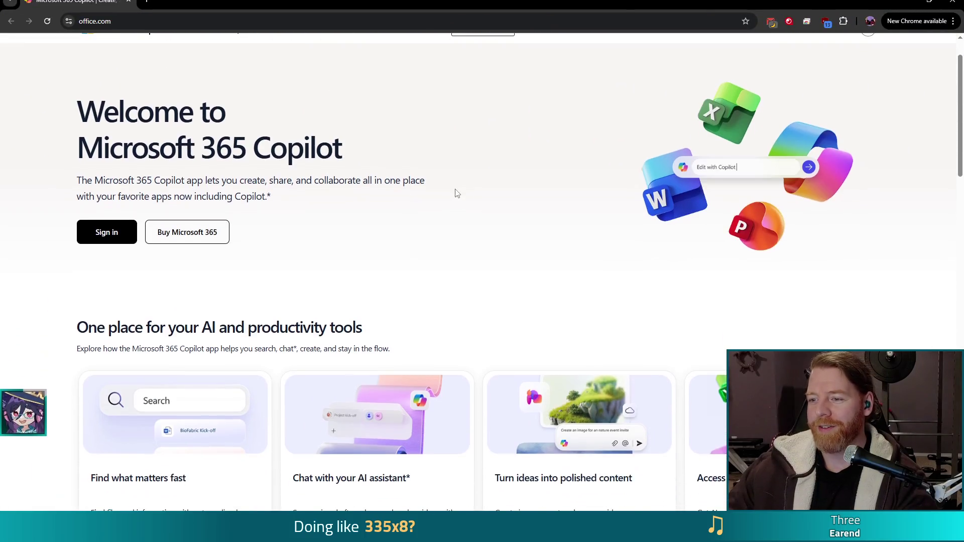
{"action": "scroll", "coordinate": [450, 185], "scroll_direction": "up", "scroll_amount": 1}
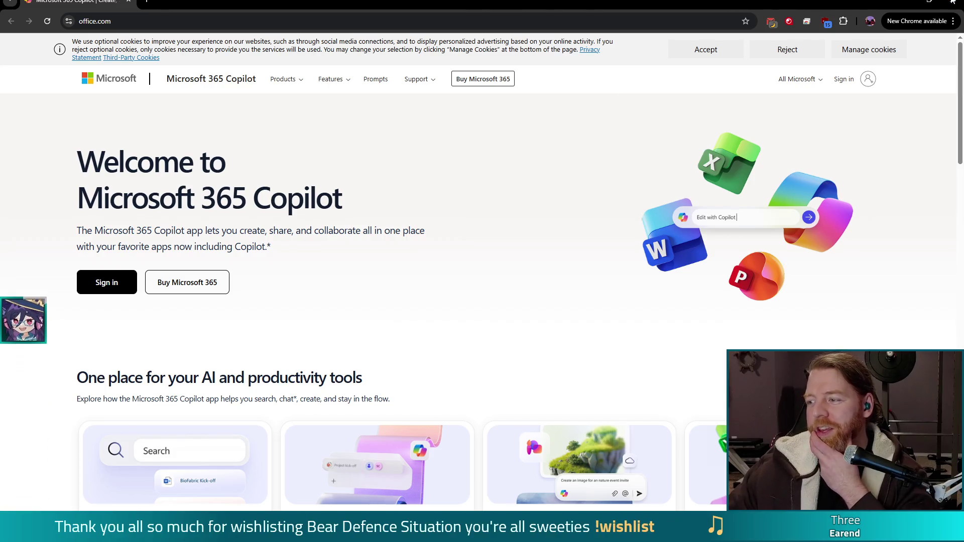
{"action": "key", "text": "alt+Tab"}
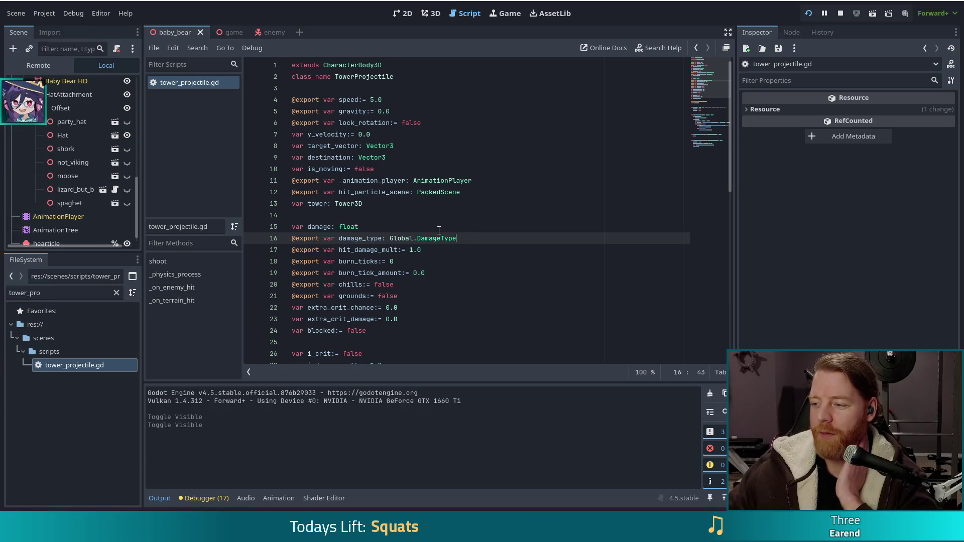
{"action": "mouse_move", "coordinate": [431, 193]}
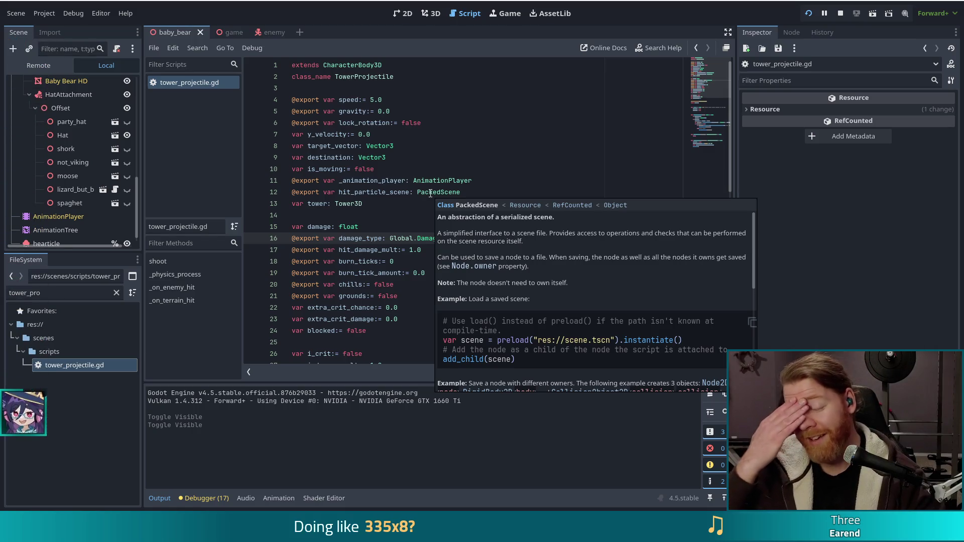
{"action": "left_click", "coordinate": [364, 124]}
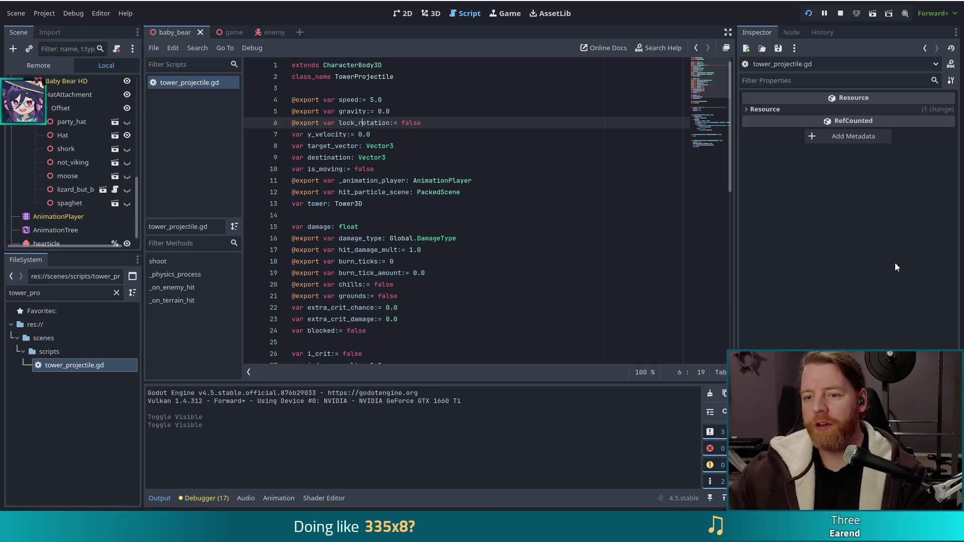
{"action": "left_click", "coordinate": [435, 167]}
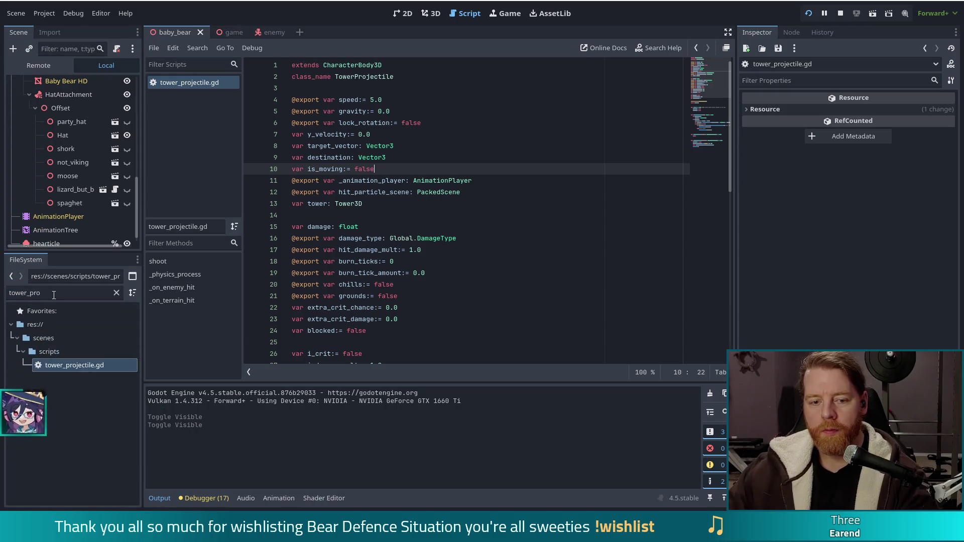
Step: Filter the FileSystem for 'tower_shot', find no match, then delete the filter text
{"action": "left_click", "coordinate": [9, 293]}
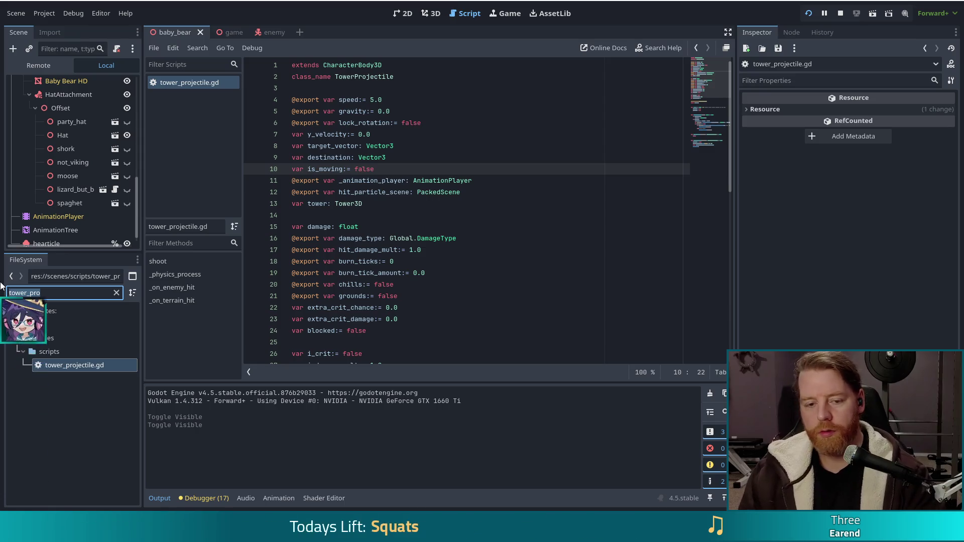
{"action": "type", "text": "tower_shot"}
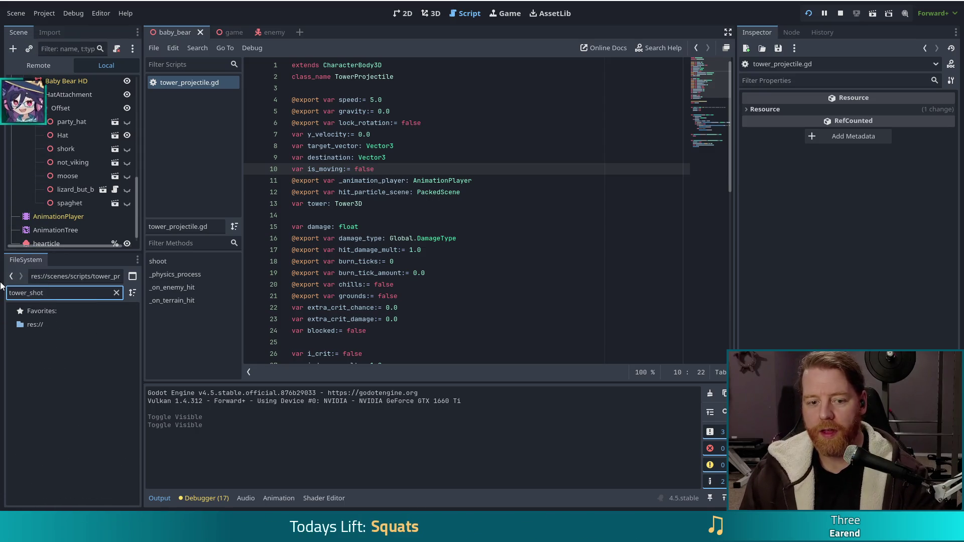
{"action": "key", "text": "BackSpace"}
{"action": "key", "text": "BackSpace"}
{"action": "key", "text": "BackSpace"}
{"action": "key", "text": "BackSpace"}
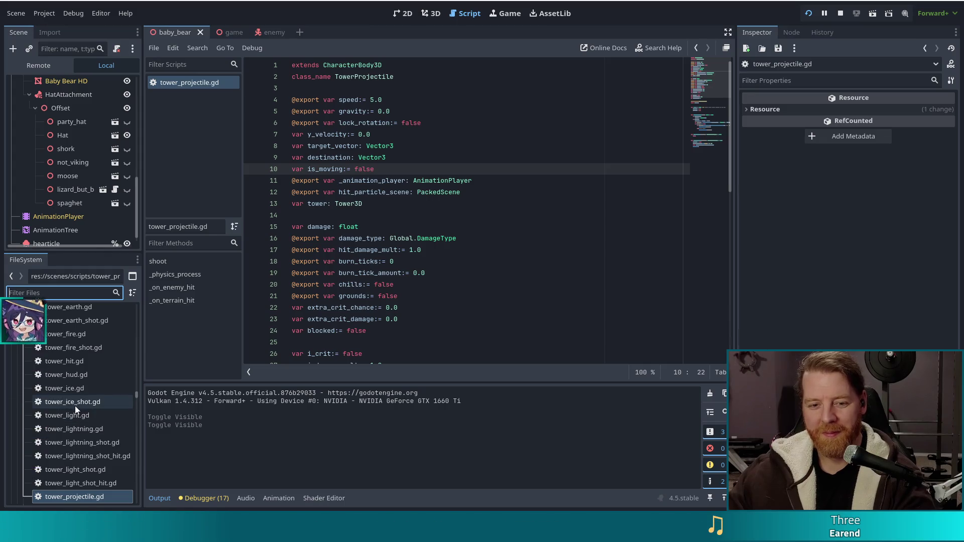
Step: Scroll the FileSystem list, then switch to Chrome showing the Project Natick Wikipedia article
{"action": "scroll", "coordinate": [62, 433], "scroll_direction": "up", "scroll_amount": 5}
{"action": "scroll", "coordinate": [75, 427], "scroll_direction": "down", "scroll_amount": 6}
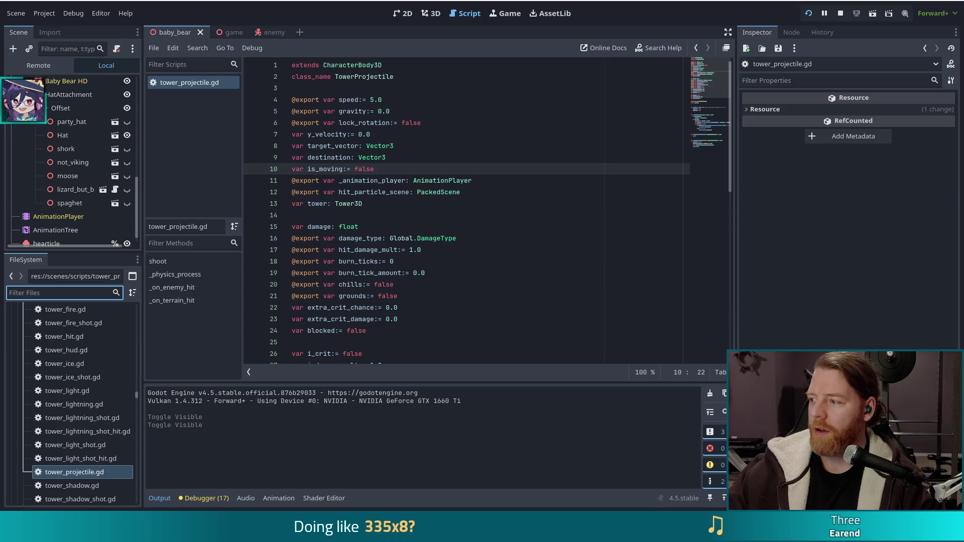
{"action": "key", "text": "alt+Tab"}
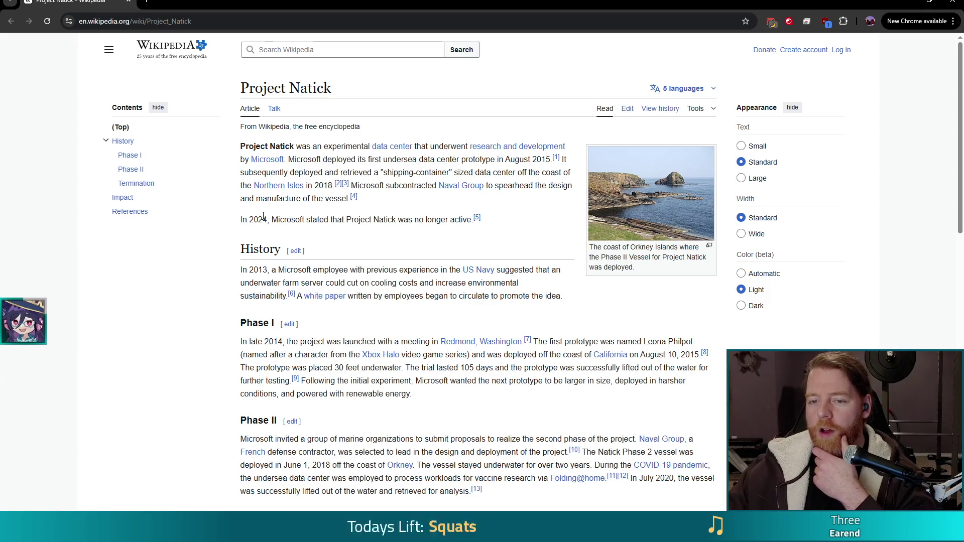
Step: Highlight the sentence about Natick ending in 2024, read on, then return to Godot
{"action": "left_click_drag", "start_coordinate": [241, 220], "coordinate": [311, 218]}
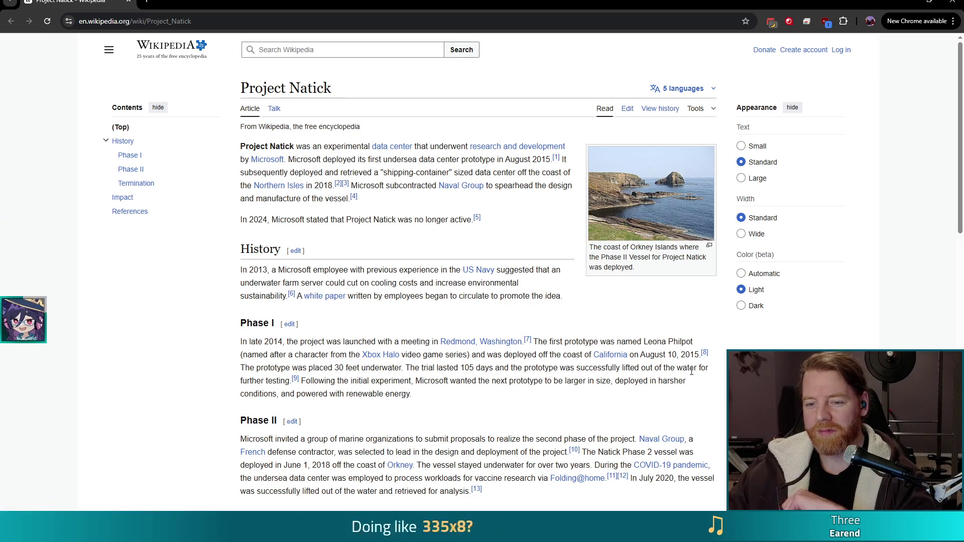
{"action": "scroll", "coordinate": [381, 239], "scroll_direction": "down", "scroll_amount": 2}
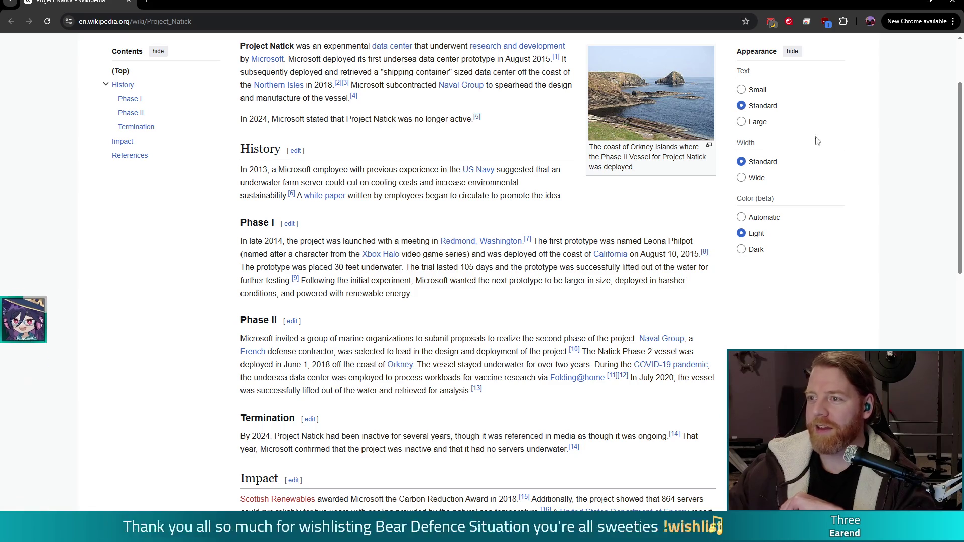
{"action": "key", "text": "alt+Tab"}
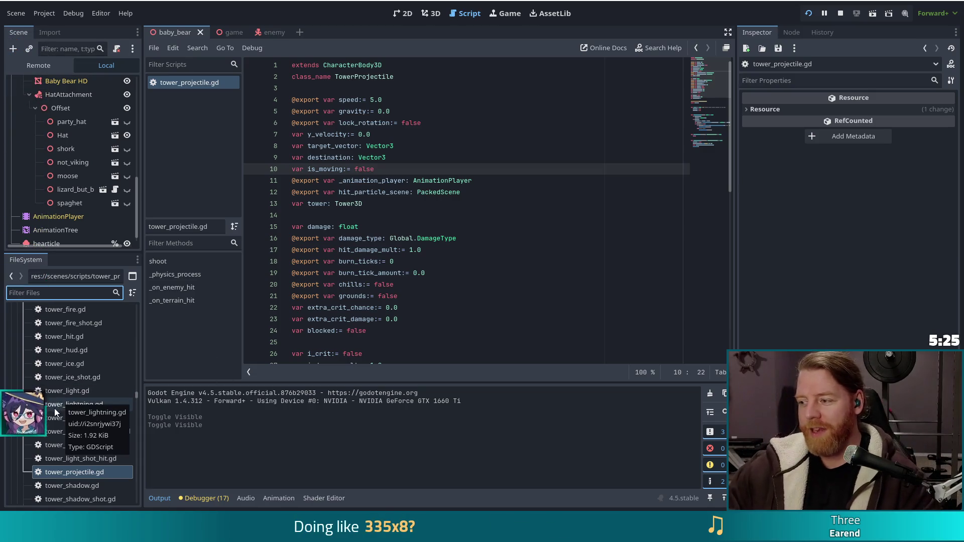
Step: From the scripts folder's Create New > Script... menu, start a new script at res://scenes/scripts/new_script.gd
{"action": "scroll", "coordinate": [60, 393], "scroll_direction": "up", "scroll_amount": 10}
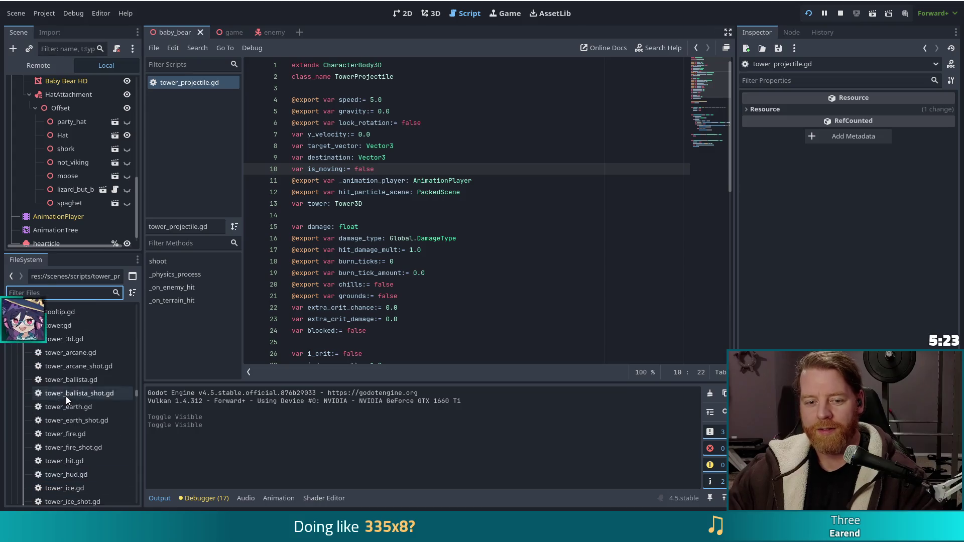
{"action": "left_click", "coordinate": [79, 378]}
{"action": "scroll", "coordinate": [80, 372], "scroll_direction": "up", "scroll_amount": 10}
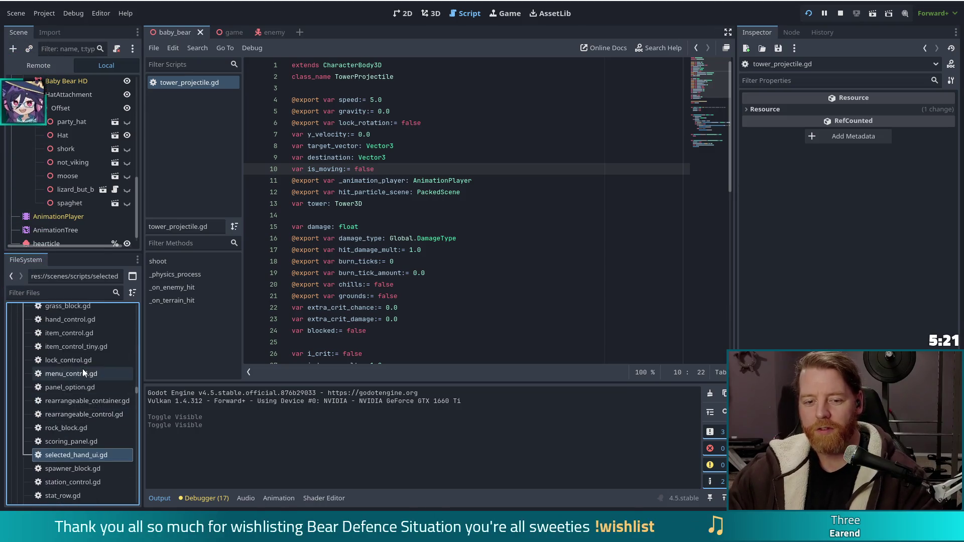
{"action": "scroll", "coordinate": [70, 369], "scroll_direction": "up", "scroll_amount": 5}
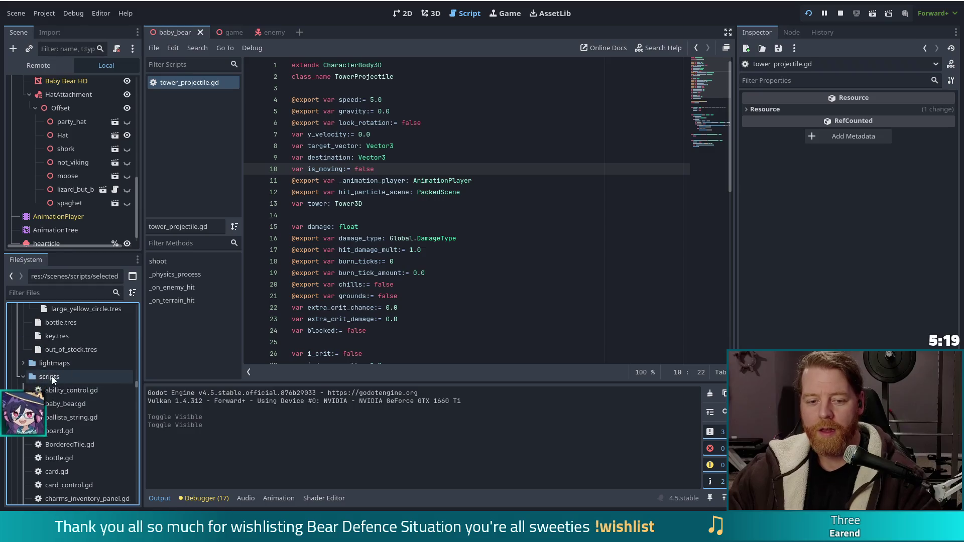
{"action": "right_click", "coordinate": [50, 380]}
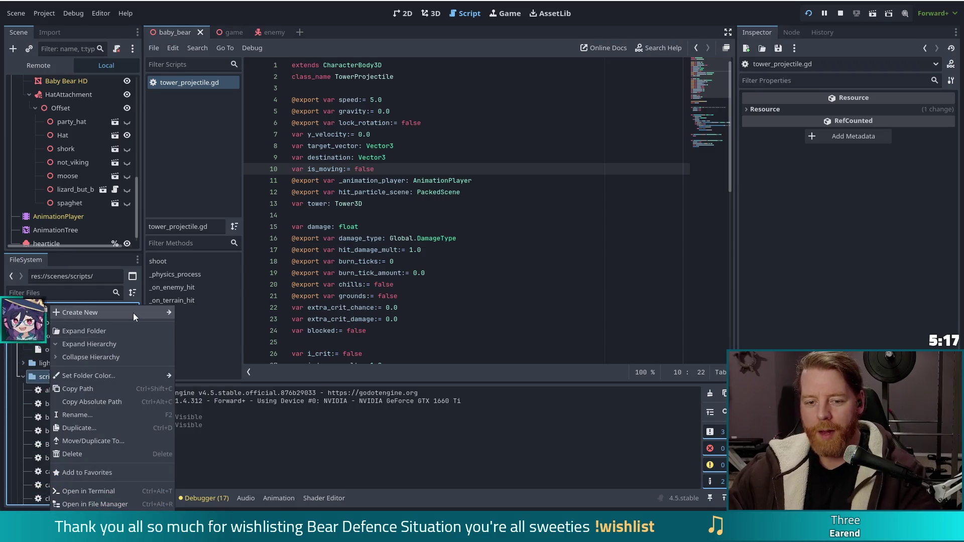
{"action": "mouse_move", "coordinate": [133, 313]}
{"action": "left_click", "coordinate": [198, 339]}
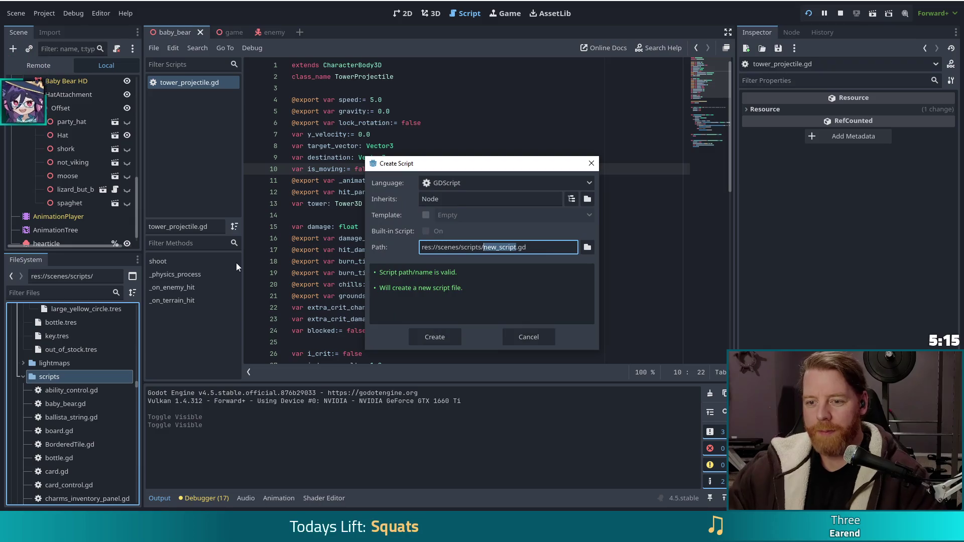
Step: Name the script tower_shot.gd in res://scenes/scripts/ and create it
{"action": "type", "text": "tower"}
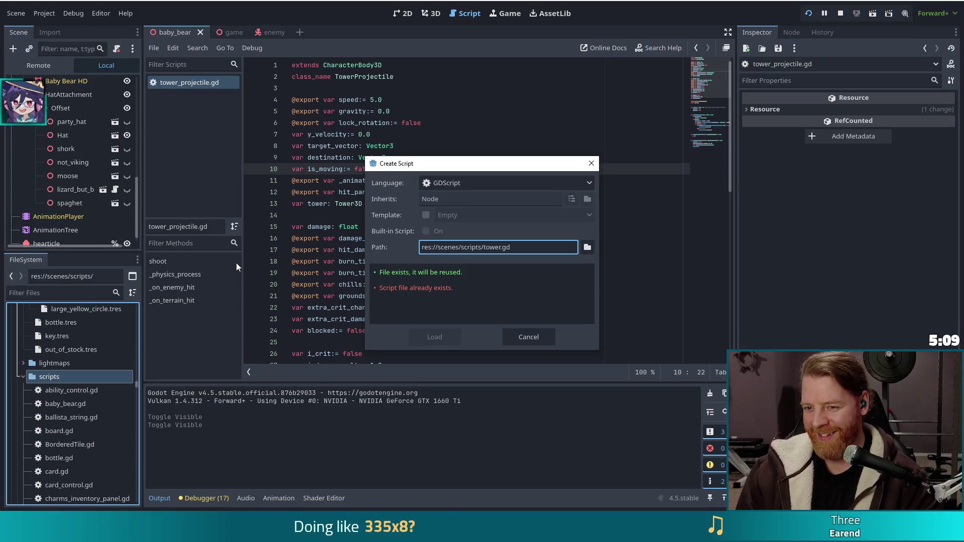
{"action": "type", "text": "_shot"}
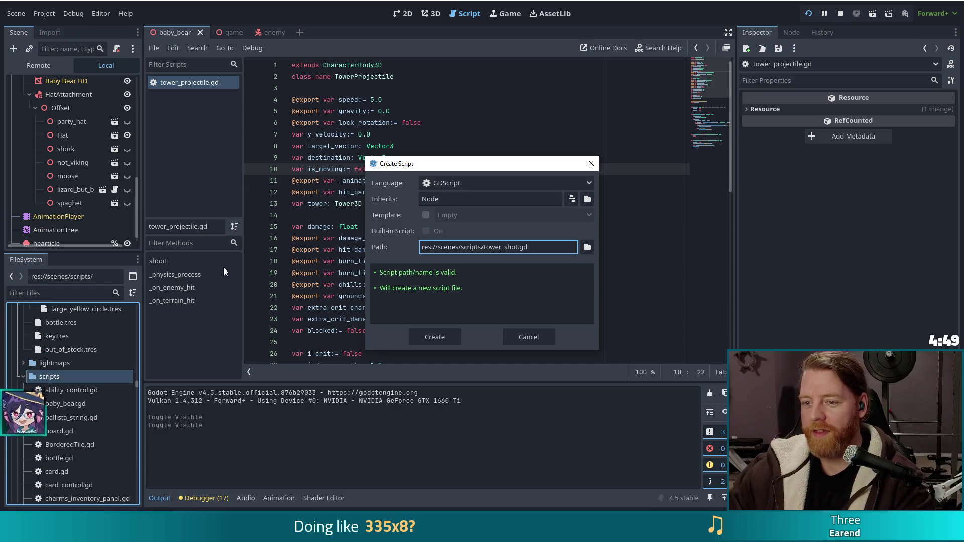
{"action": "left_click", "coordinate": [433, 334]}
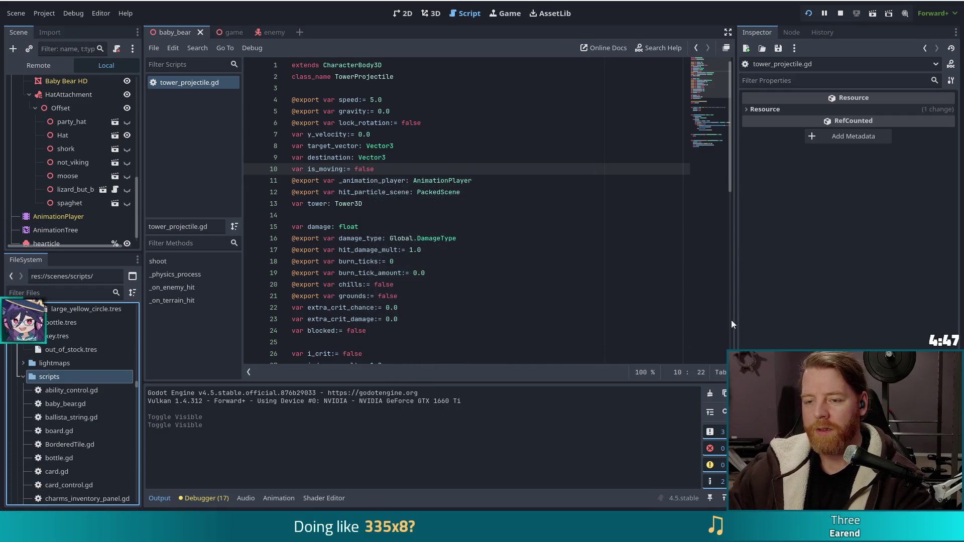
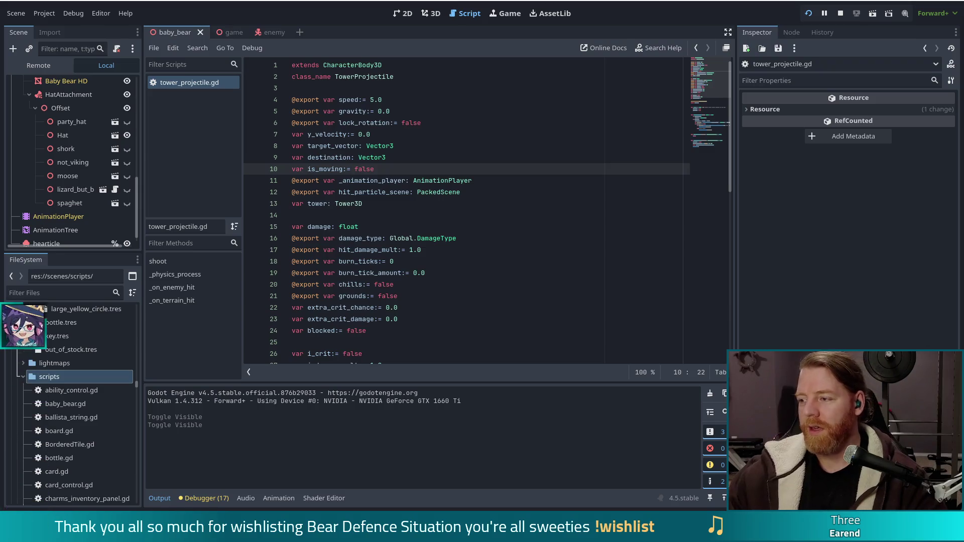
Step: Leave tower_projectile.gd at the end of line 11 and switch to the Alpine Lake Steam page
{"action": "left_click", "coordinate": [469, 181]}
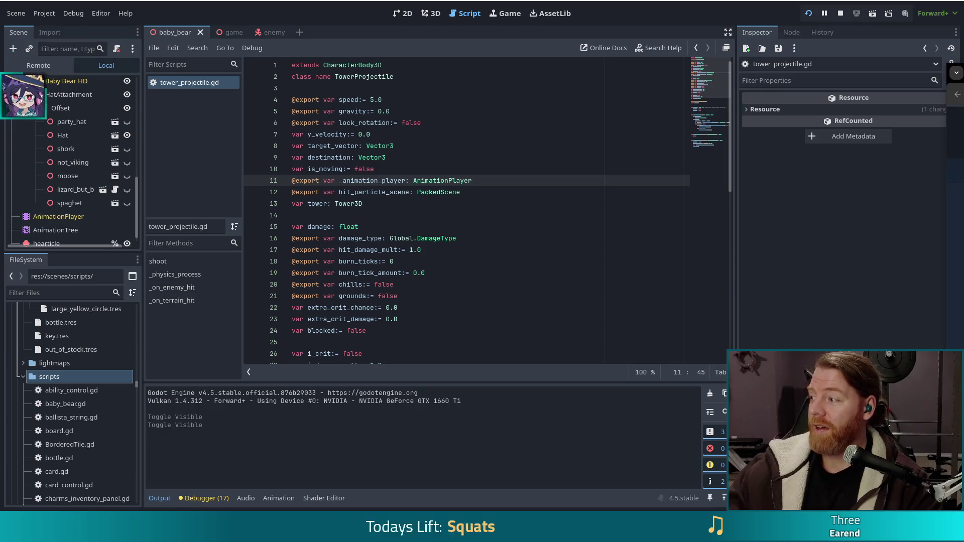
{"action": "key", "text": "alt+Tab"}
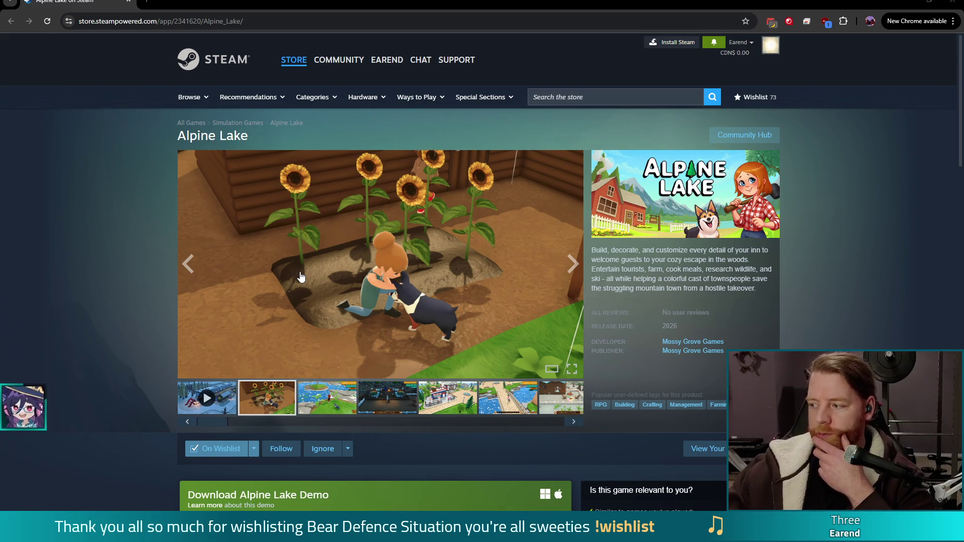
Step: Start the Alpine Lake 2025 gameplay trailer and watch it full screen
{"action": "left_click", "coordinate": [209, 402]}
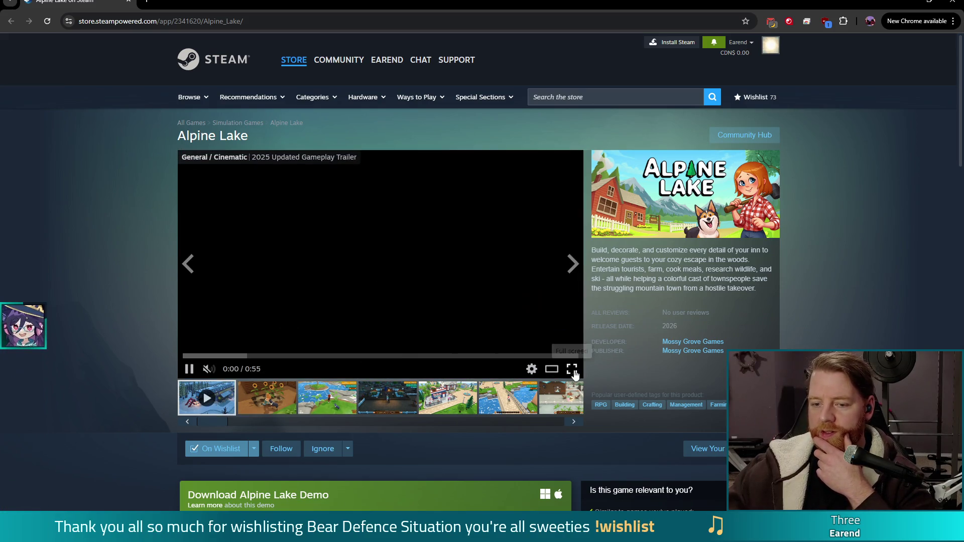
{"action": "left_click", "coordinate": [572, 370]}
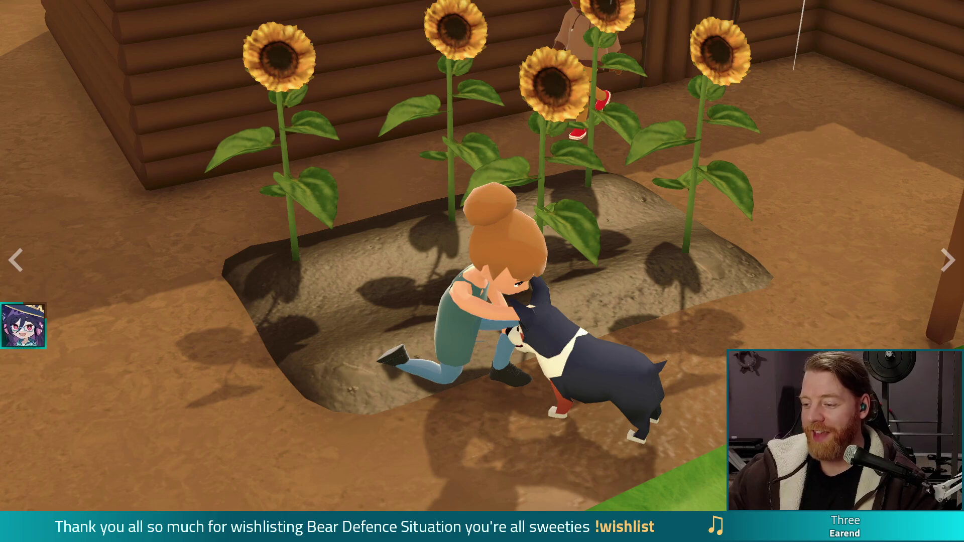
Step: Exit the full-screen trailer and return to the Godot script editor
{"action": "key", "text": "Escape"}
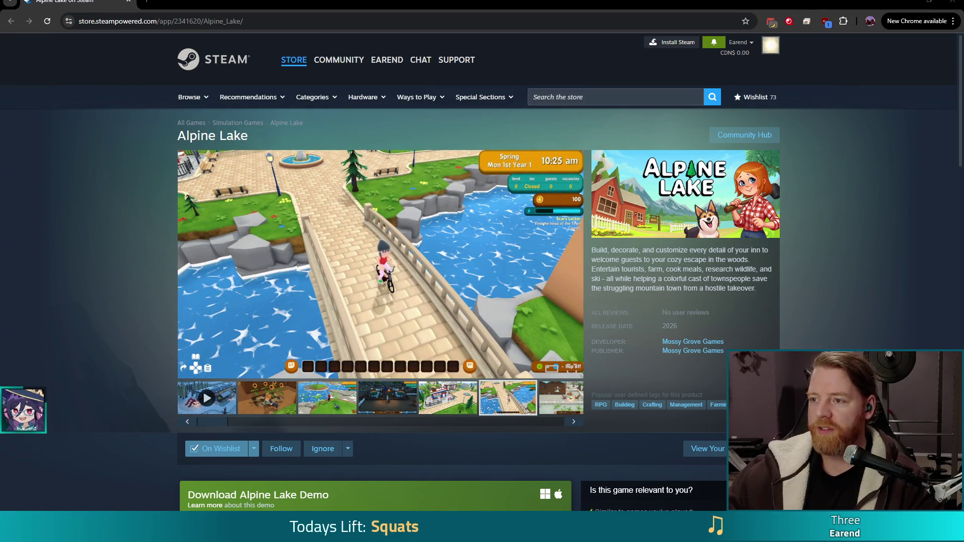
{"action": "left_click", "coordinate": [940, 5]}
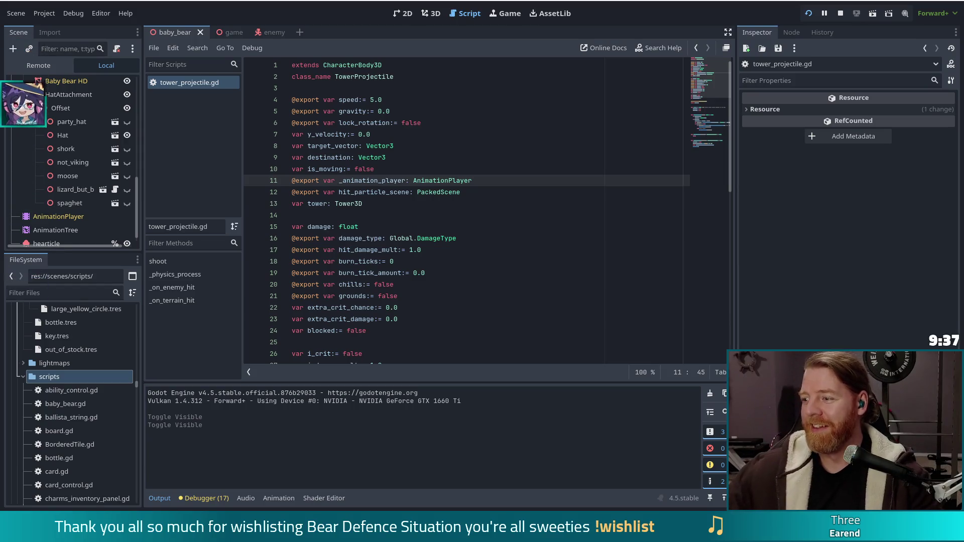
Step: Open tower_shot.gd from the 'shot' filter, complete class_name TowerShot, save, and return to tower_projectile.gd
{"action": "key", "text": "Down"}
{"action": "key", "text": "Down"}
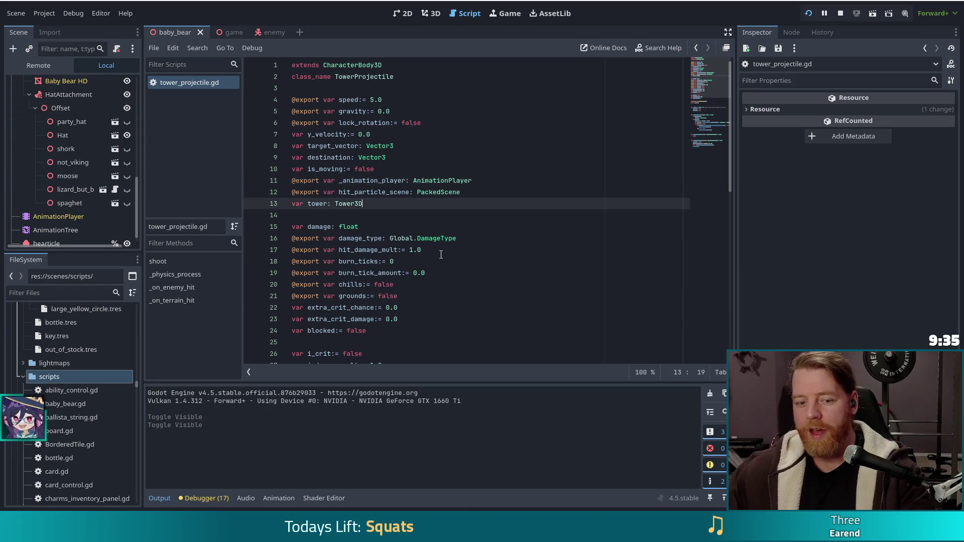
{"action": "type", "text": "shot"}
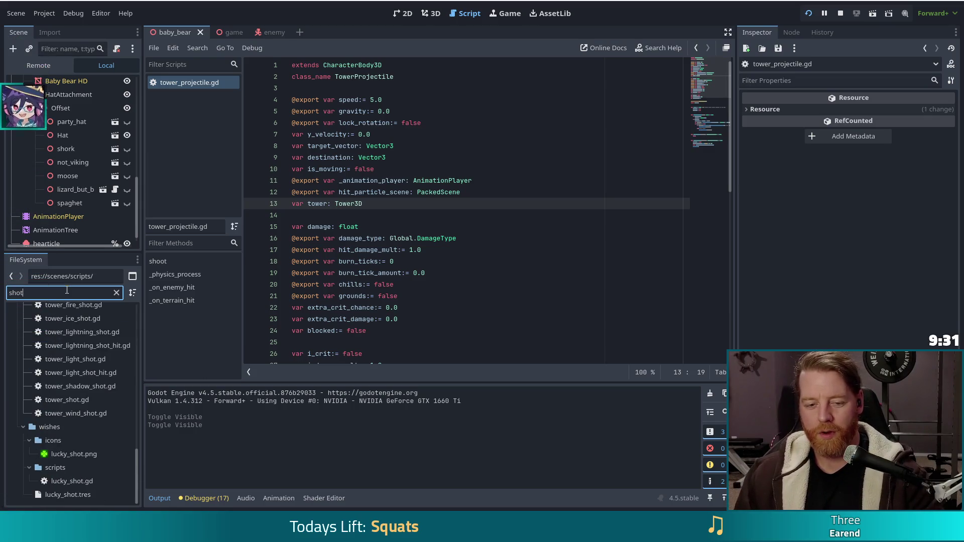
{"action": "double_click", "coordinate": [67, 400]}
{"action": "type", "text": "class_name Tower"}
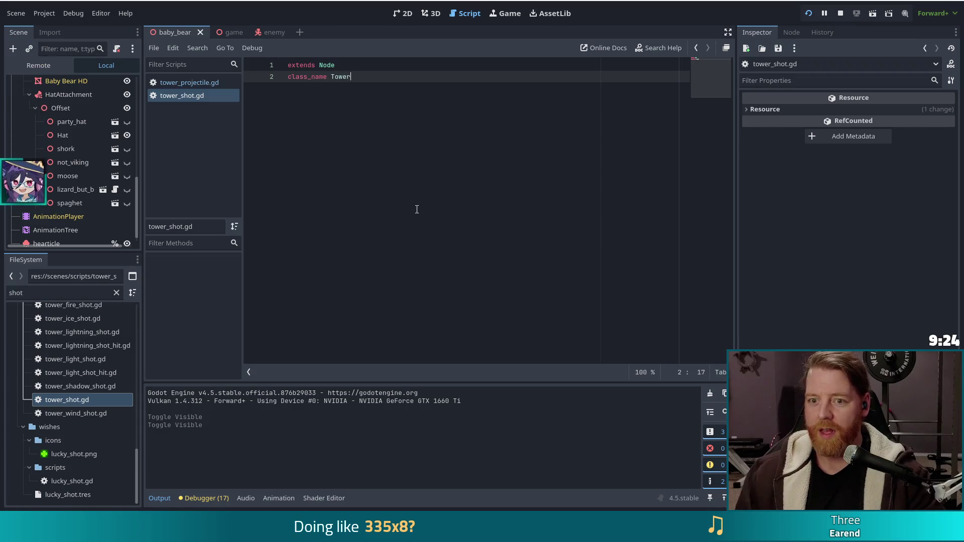
{"action": "type", "text": "Shot"}
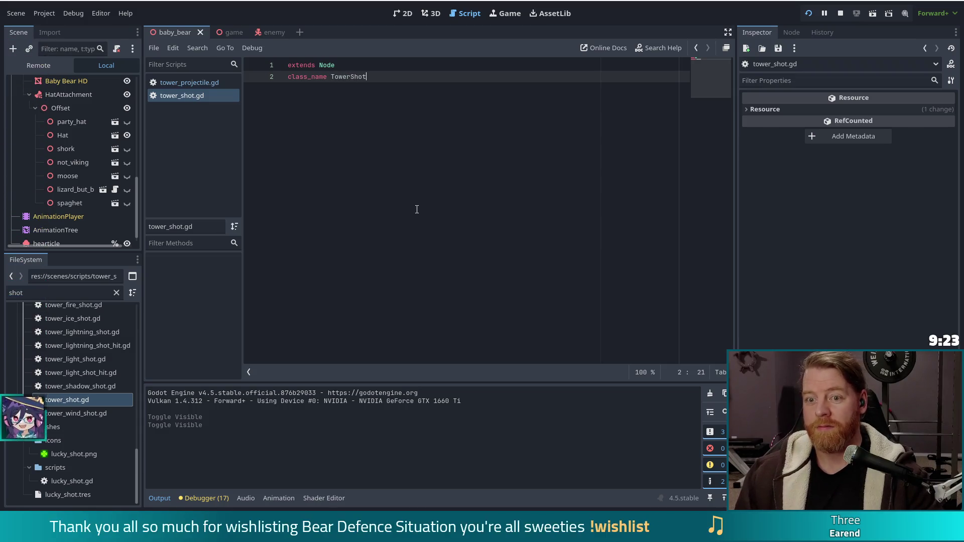
{"action": "key", "text": "Return"}
{"action": "key", "text": "Return"}
{"action": "key", "text": "ctrl+s"}
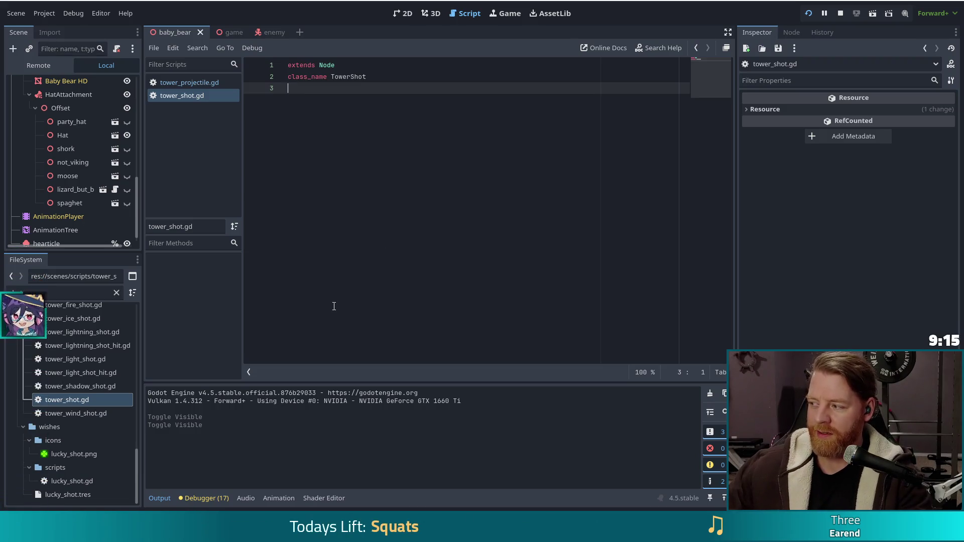
{"action": "left_click", "coordinate": [223, 83]}
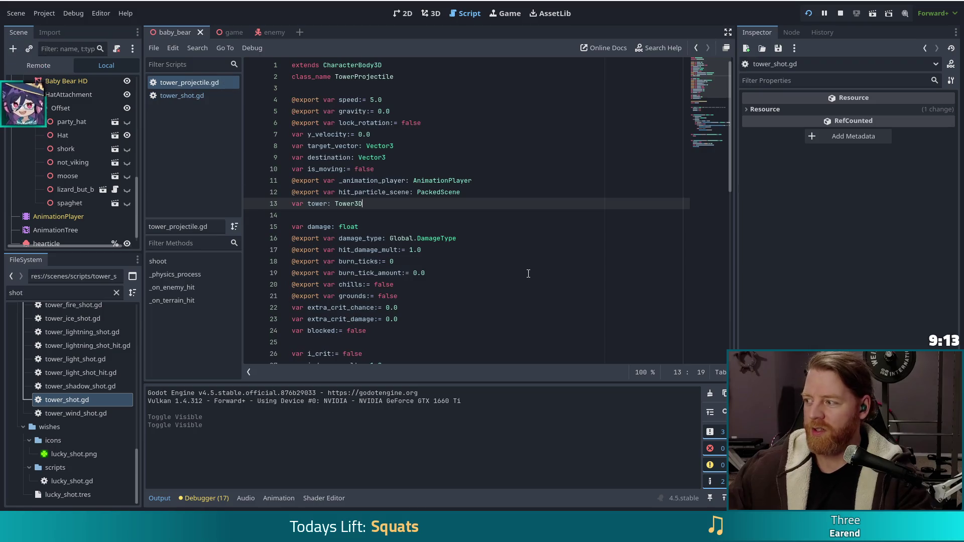
Step: Review the gravity, y_velocity, target_vector and destination variables in tower_projectile.gd
{"action": "key", "text": "Down"}
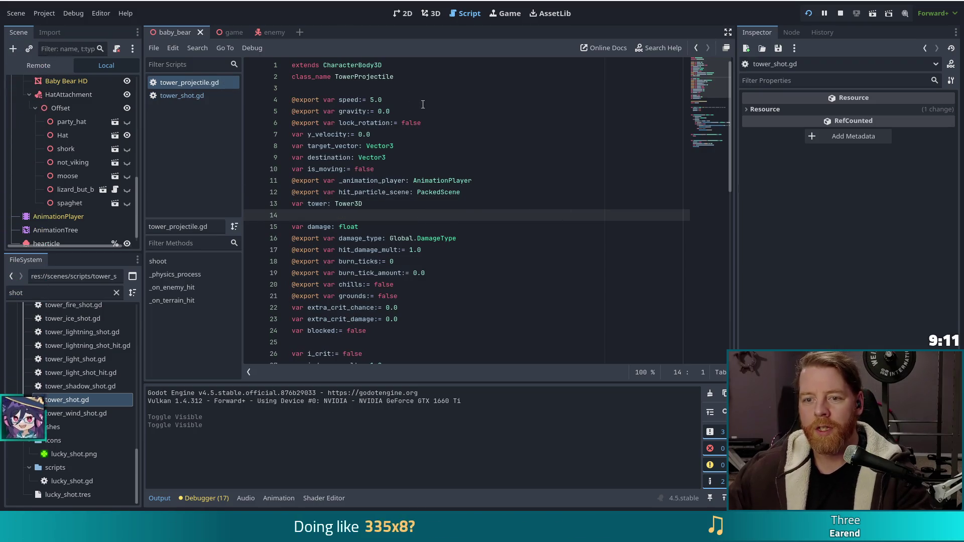
{"action": "left_click", "coordinate": [367, 111]}
{"action": "left_click", "coordinate": [337, 136]}
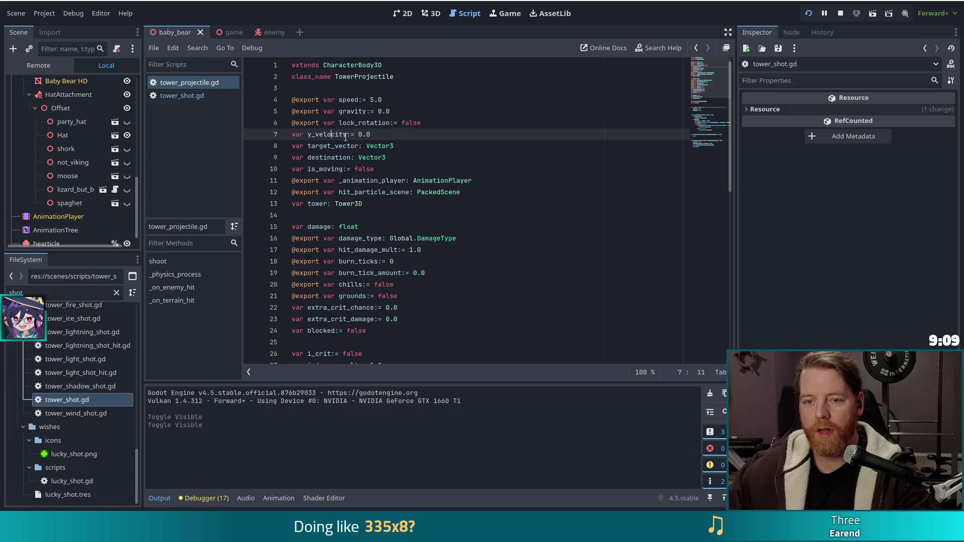
{"action": "left_click", "coordinate": [339, 145]}
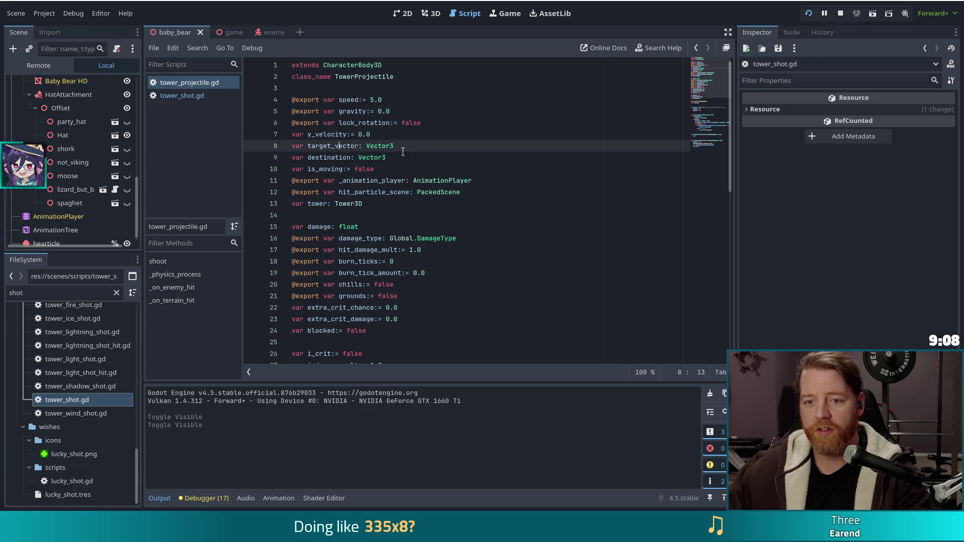
{"action": "left_click", "coordinate": [362, 158]}
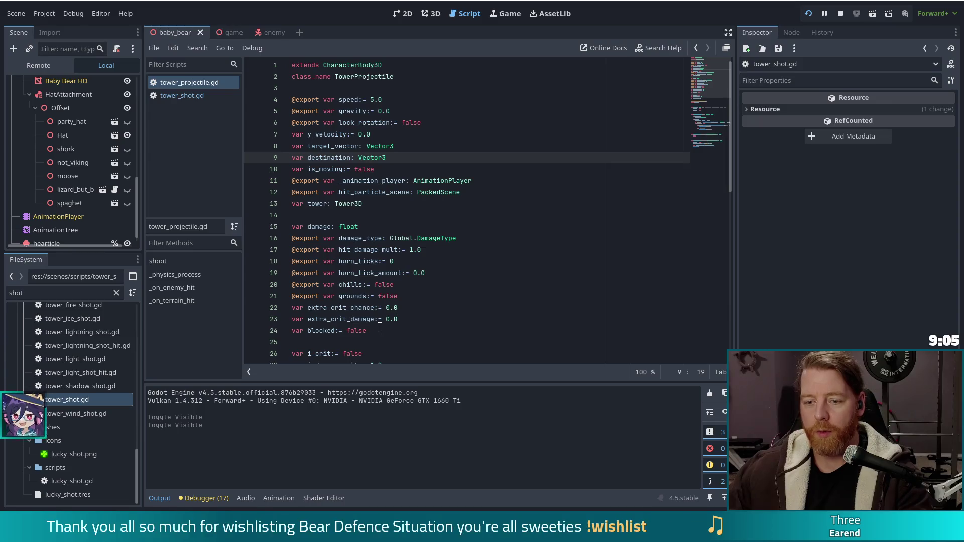
{"action": "scroll", "coordinate": [380, 327], "scroll_direction": "down", "scroll_amount": 2}
Step: Rearrange the blank lines around var blocked, removing the gap above i_crit
{"action": "left_click", "coordinate": [372, 260]}
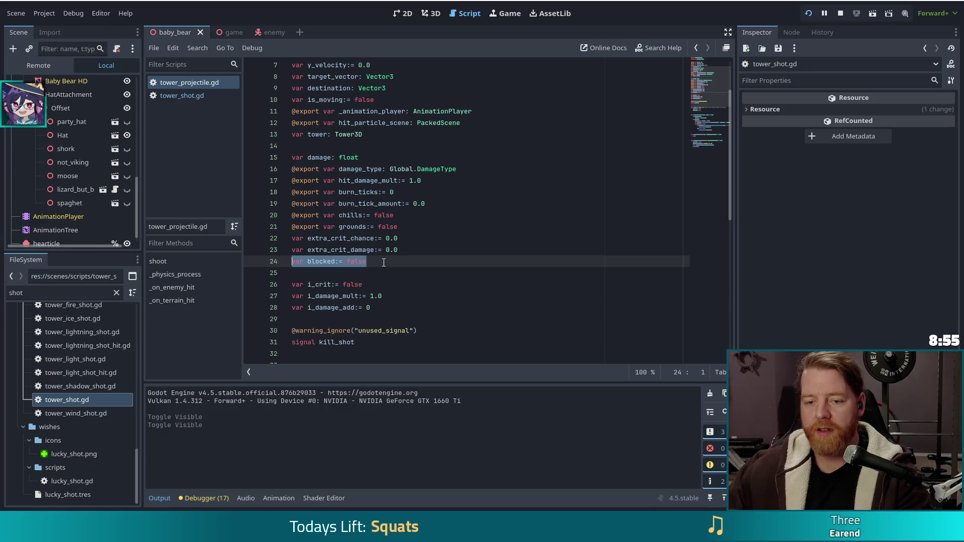
{"action": "key", "text": "Left"}
{"action": "key", "text": "Return"}
{"action": "key", "text": "Down"}
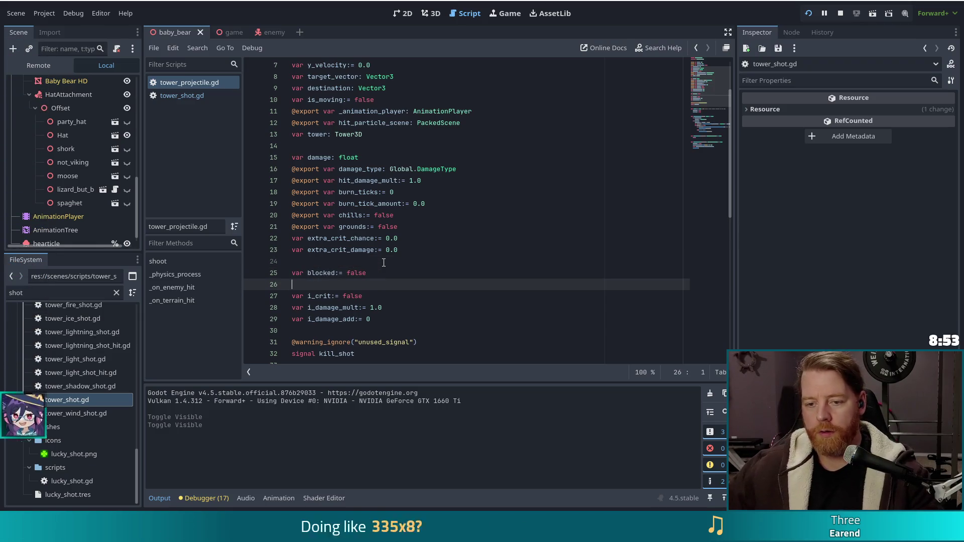
{"action": "key", "text": "BackSpace"}
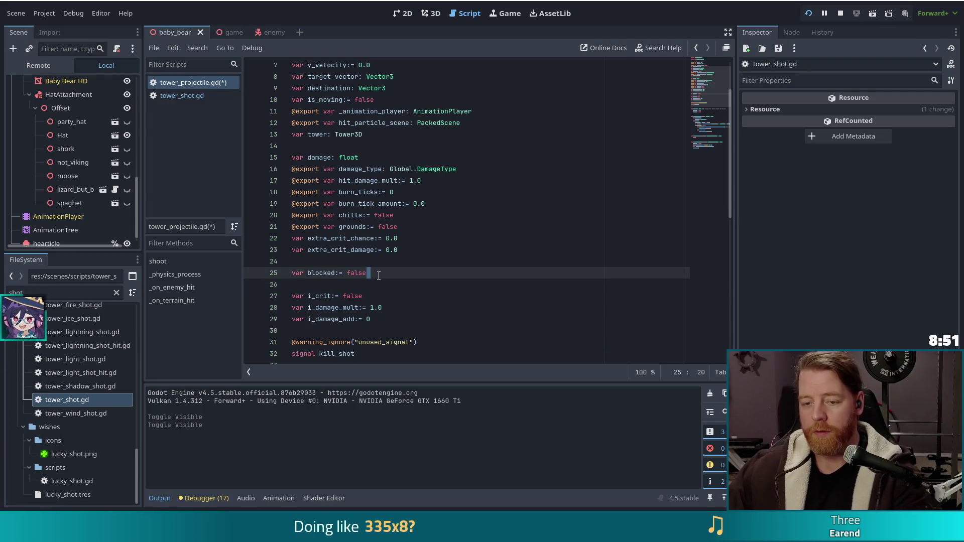
Step: Add the comment '#TODO this should be handled on instance' to the blocked line 25
{"action": "left_click", "coordinate": [322, 273]}
{"action": "double_click", "coordinate": [325, 272]}
{"action": "left_click", "coordinate": [318, 273]}
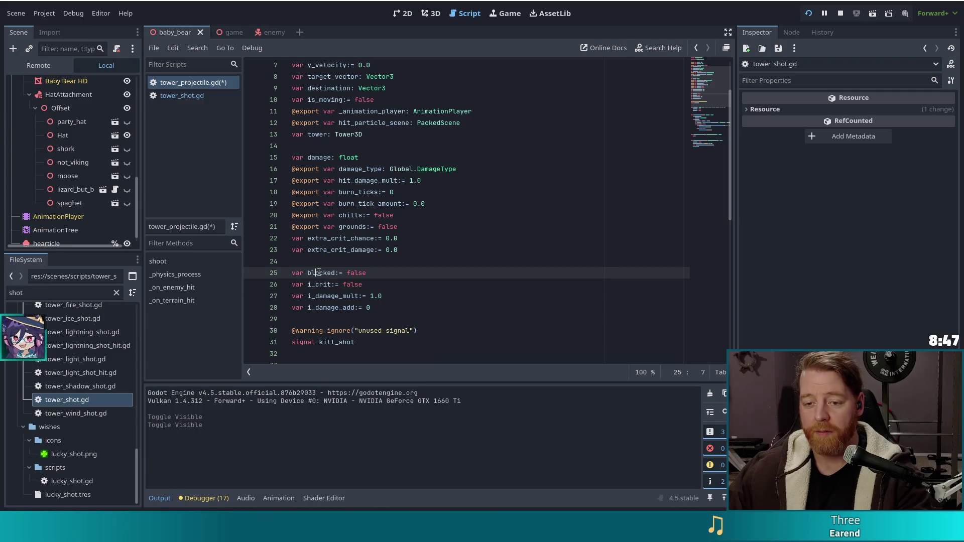
{"action": "left_click", "coordinate": [386, 272]}
{"action": "type", "text": "#TODO"}
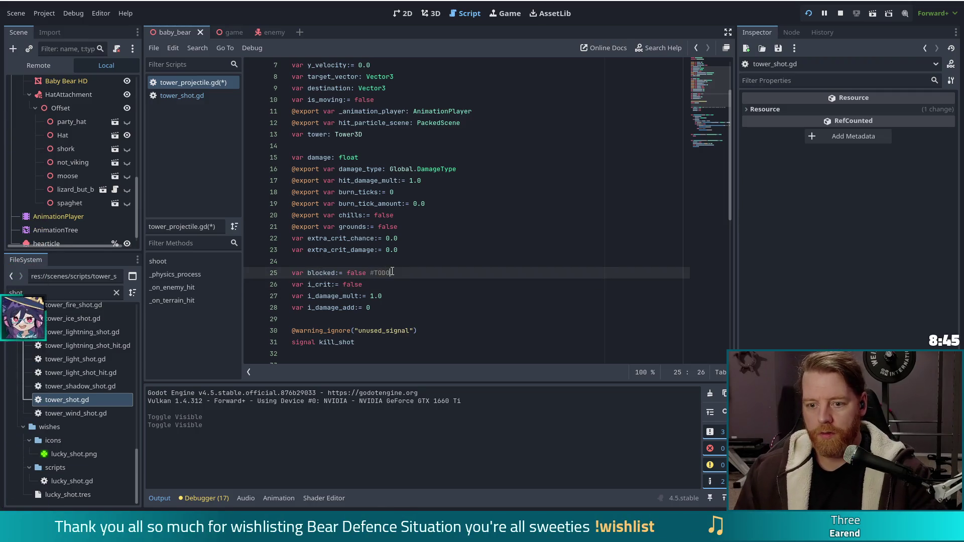
{"action": "type", "text": " this should"}
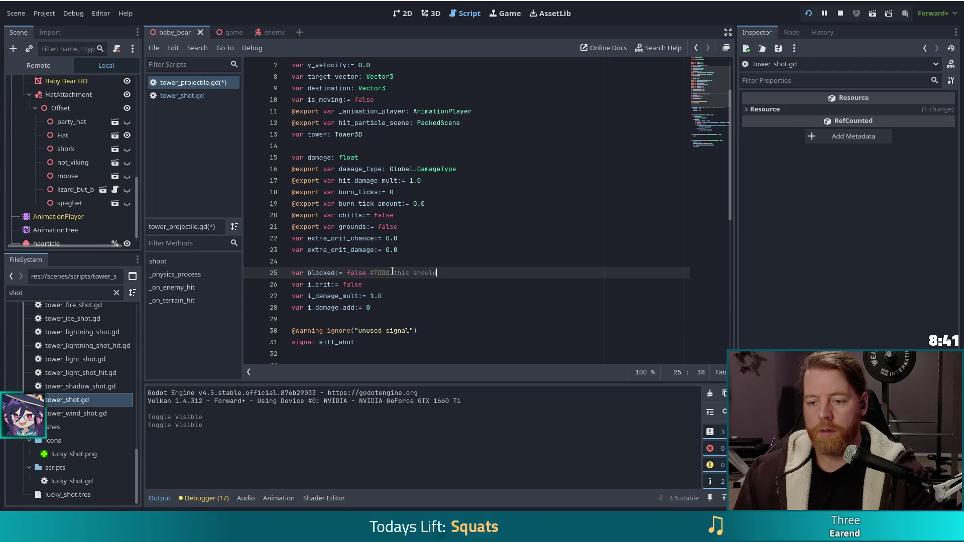
{"action": "type", "text": " be handled on instance"}
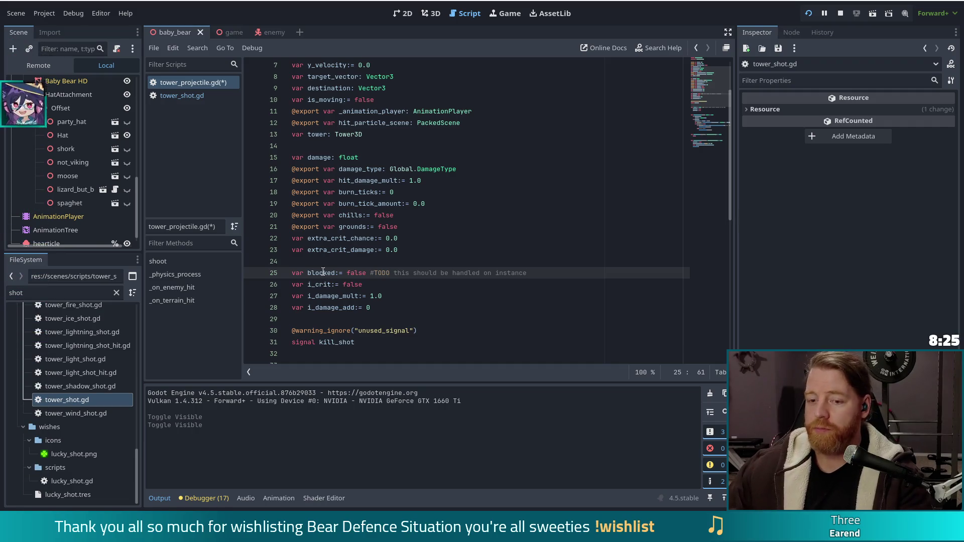
{"action": "left_click", "coordinate": [320, 285]}
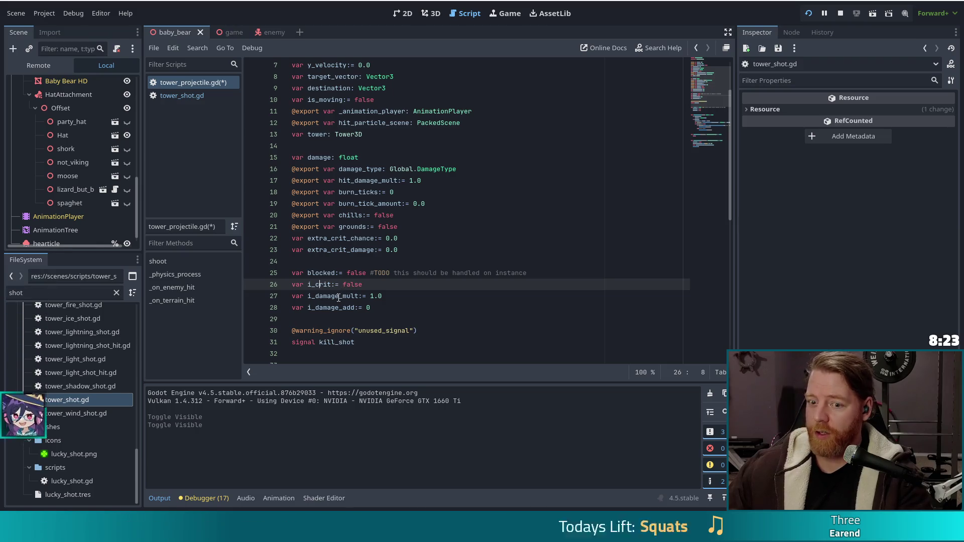
{"action": "left_click", "coordinate": [339, 297]}
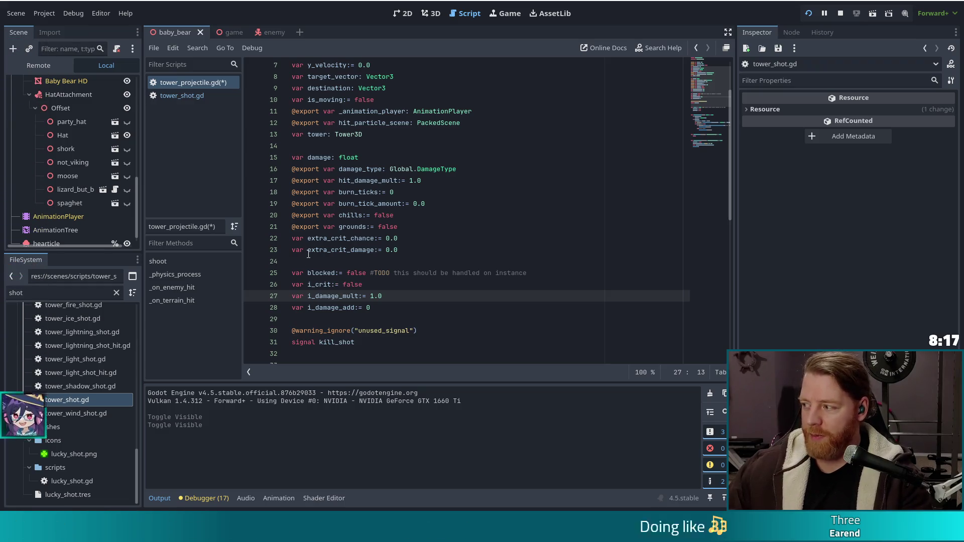
{"action": "double_click", "coordinate": [321, 275]}
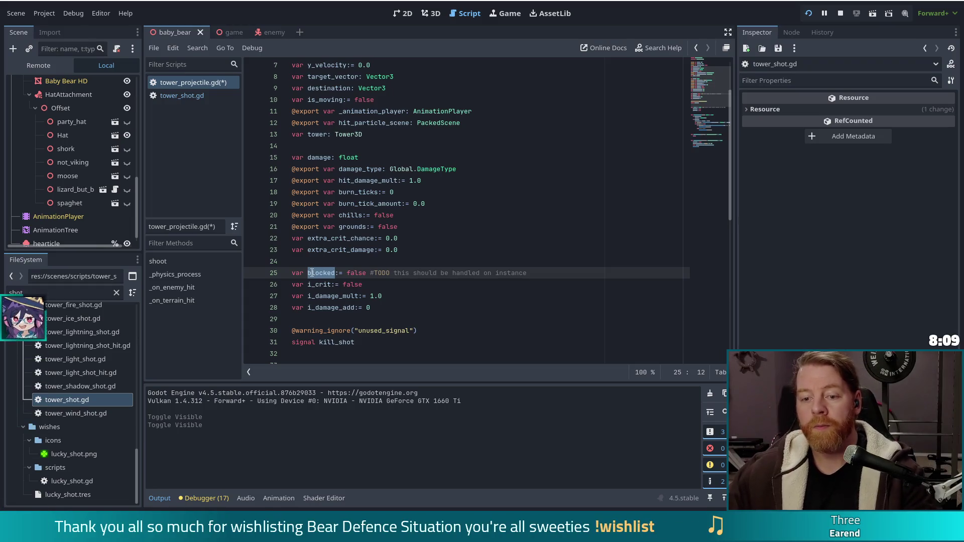
{"action": "left_click", "coordinate": [324, 284]}
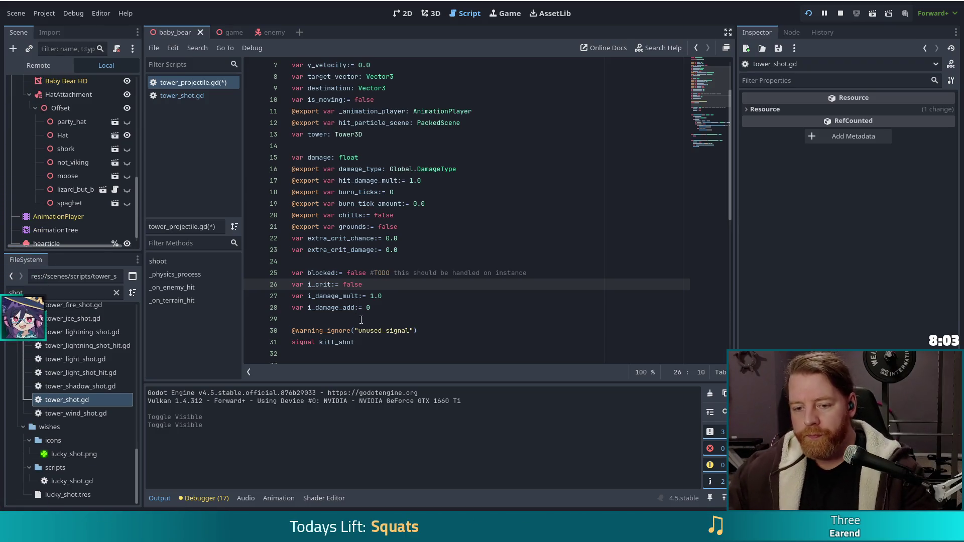
{"action": "scroll", "coordinate": [324, 245], "scroll_direction": "down", "scroll_amount": 3}
{"action": "scroll", "coordinate": [324, 244], "scroll_direction": "down", "scroll_amount": 2}
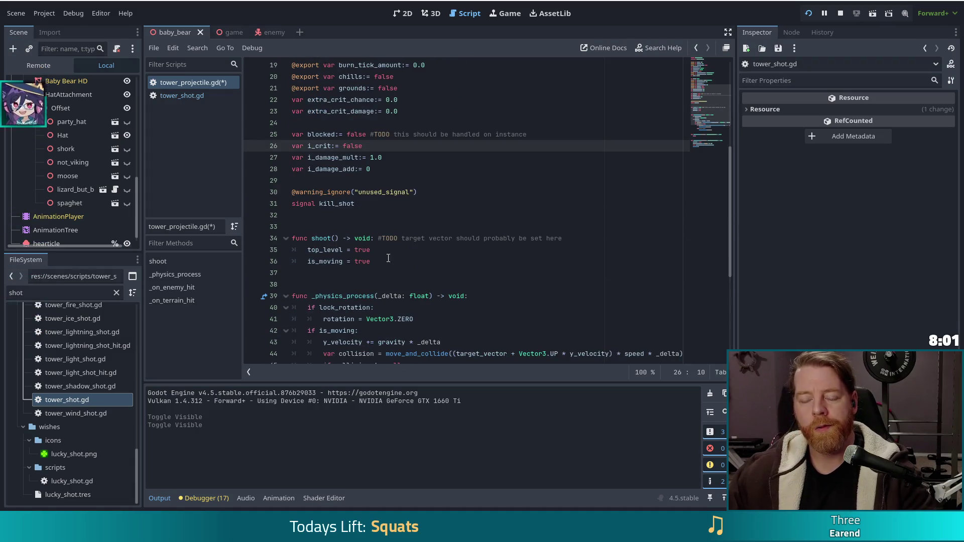
{"action": "left_click", "coordinate": [363, 205]}
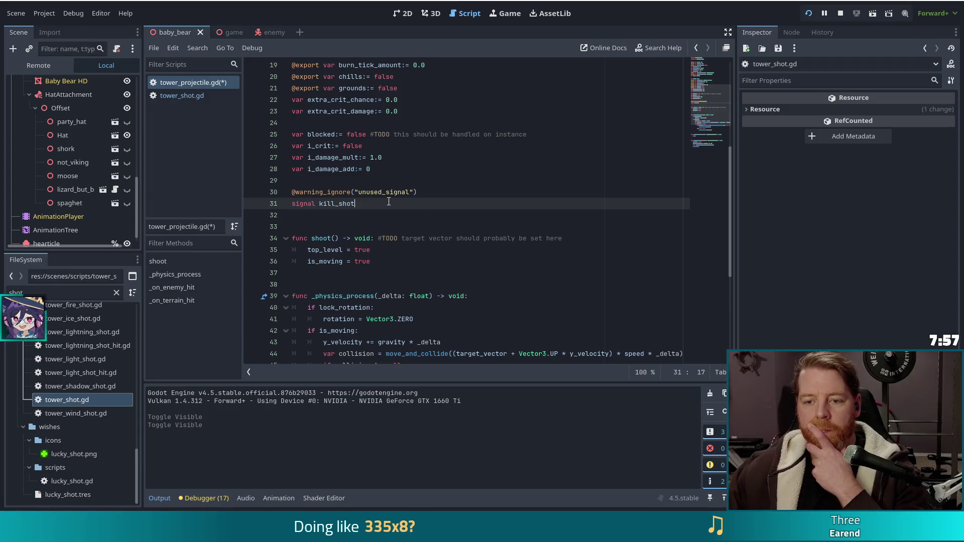
{"action": "left_click_drag", "start_coordinate": [389, 201], "coordinate": [341, 190]}
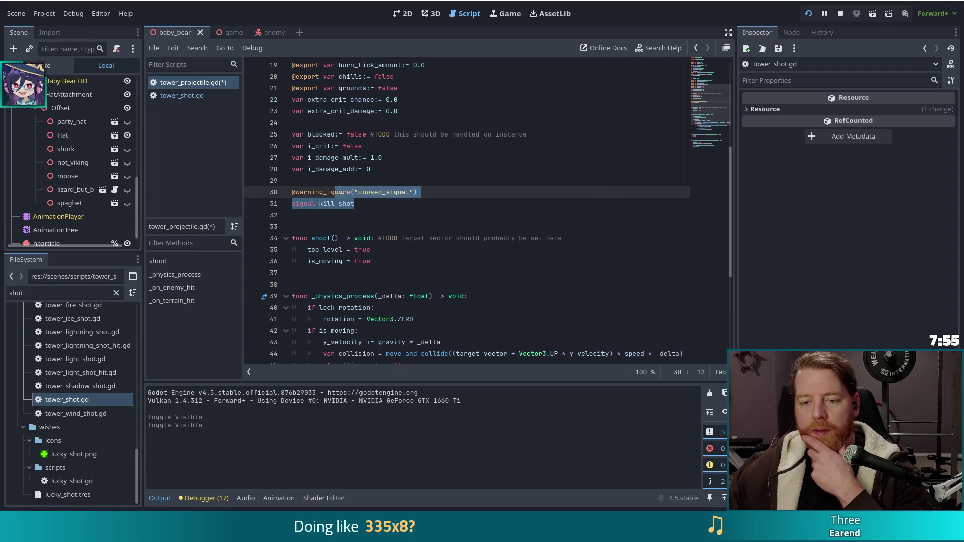
{"action": "left_click", "coordinate": [373, 206]}
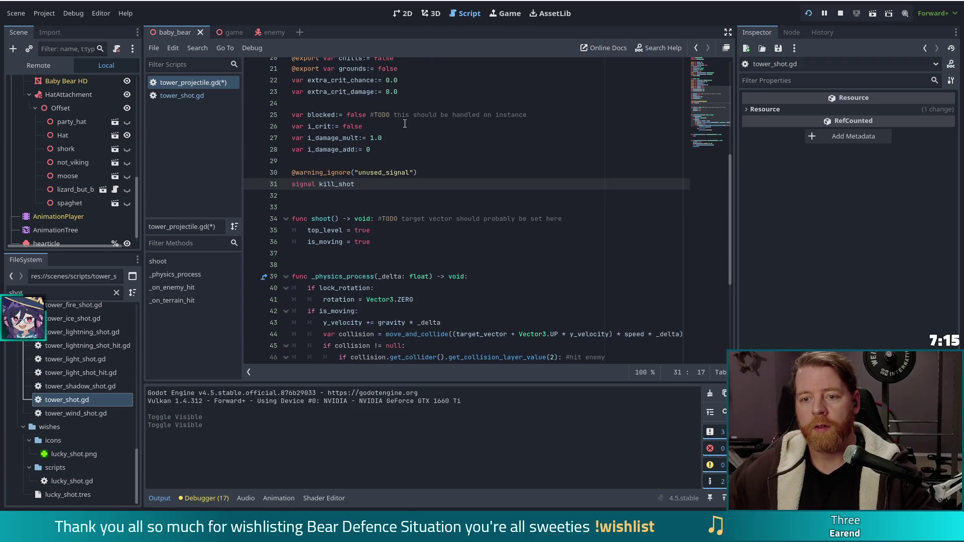
Step: Copy the damage through i_damage_add variables and paste them into tower_shot.gd
{"action": "left_click", "coordinate": [401, 134]}
{"action": "scroll", "coordinate": [402, 128], "scroll_direction": "up", "scroll_amount": 3}
{"action": "left_click", "coordinate": [173, 97]}
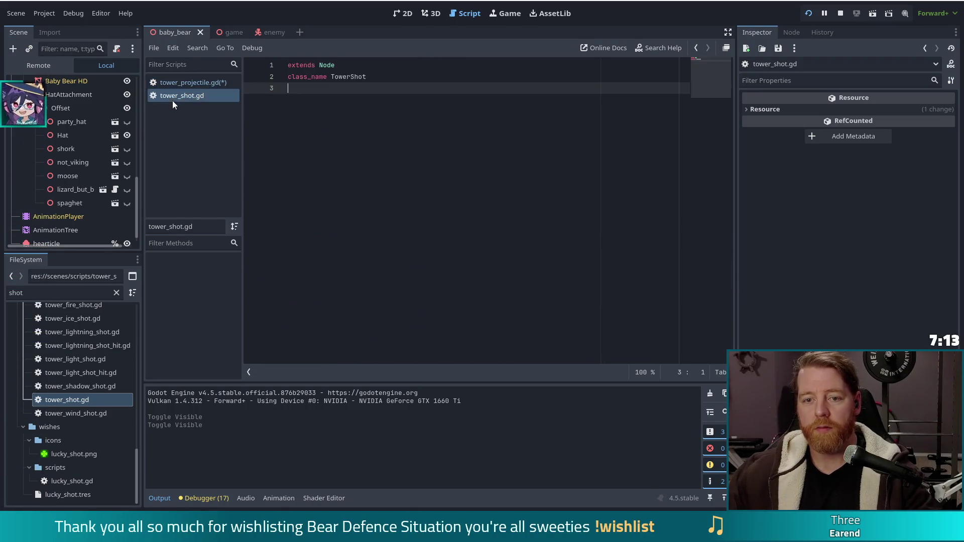
{"action": "left_click", "coordinate": [191, 83]}
{"action": "left_click", "coordinate": [381, 238]}
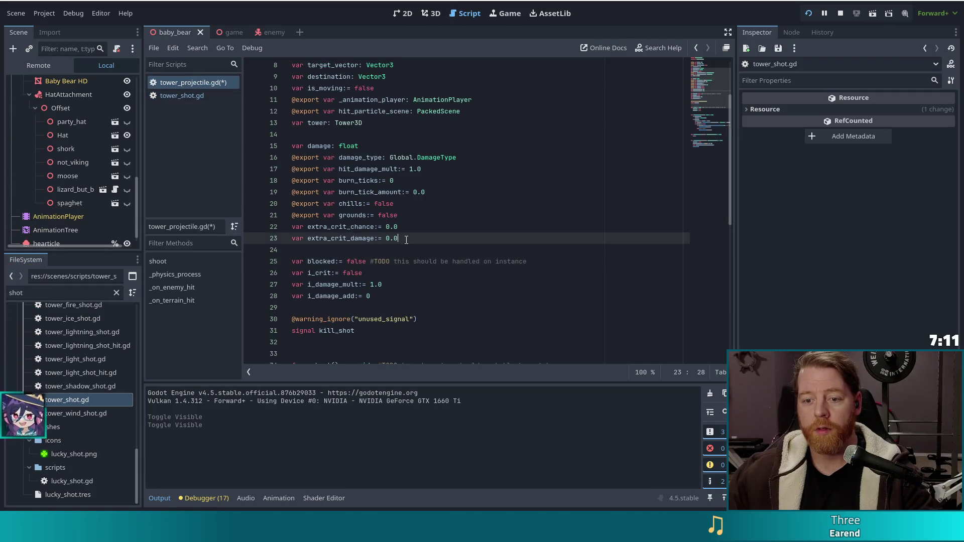
{"action": "left_click", "coordinate": [382, 293]}
{"action": "left_click_drag", "start_coordinate": [382, 294], "coordinate": [280, 151]}
{"action": "key", "text": "ctrl+c"}
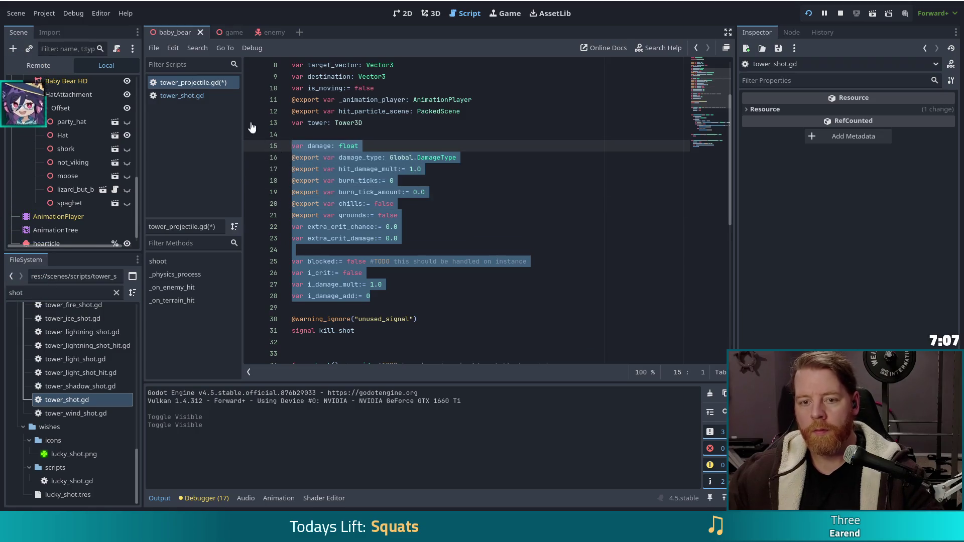
{"action": "left_click", "coordinate": [186, 96]}
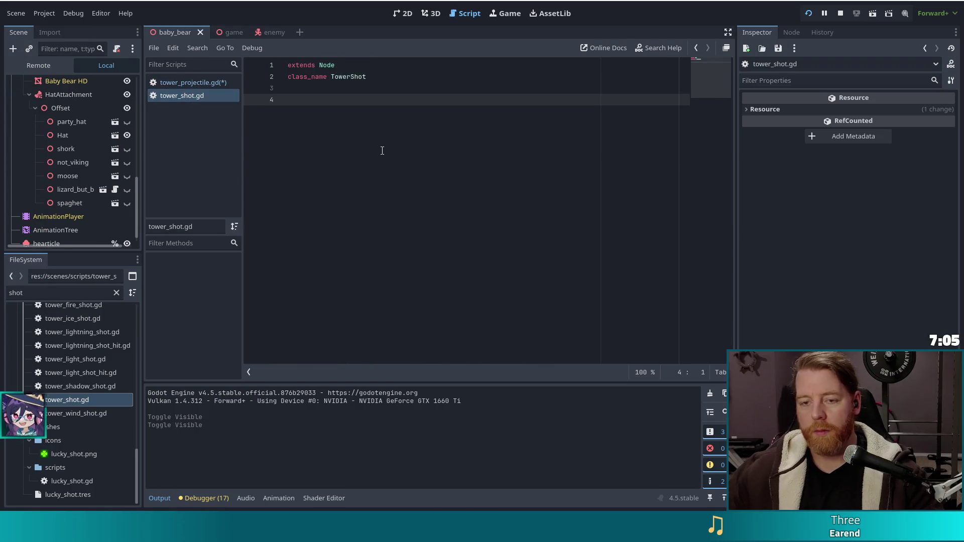
{"action": "key", "text": "ctrl+v"}
Step: Return to tower_projectile.gd and go to the kill_shot signal line
{"action": "left_click", "coordinate": [208, 82]}
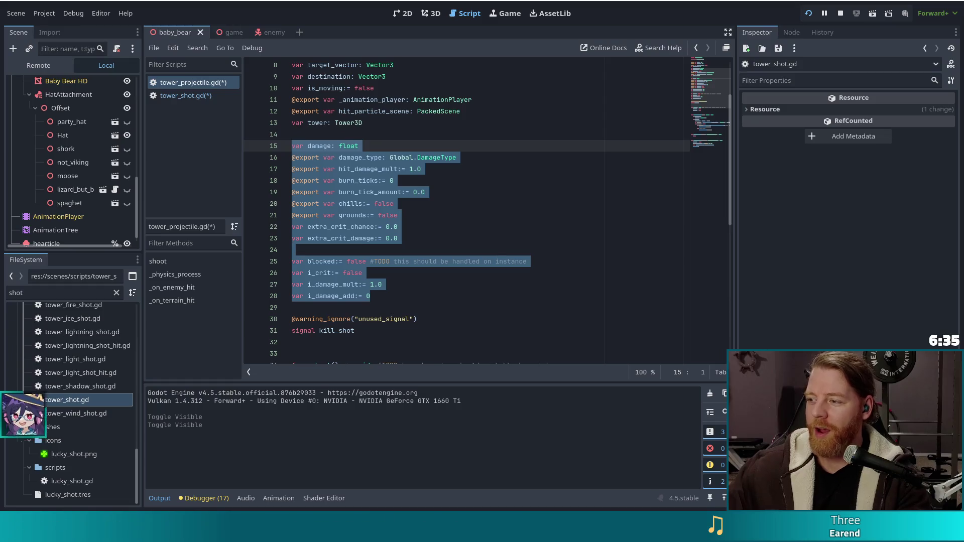
{"action": "left_click", "coordinate": [384, 214]}
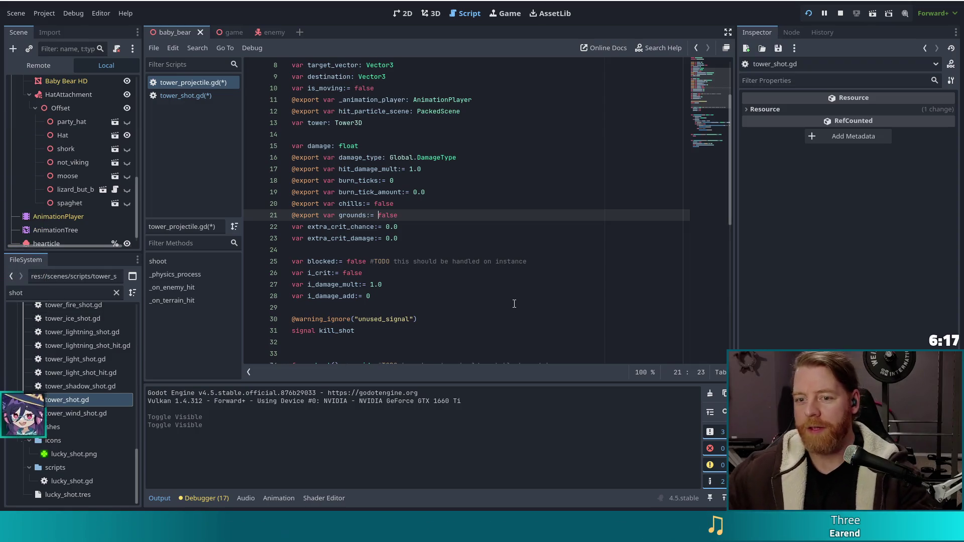
{"action": "scroll", "coordinate": [371, 227], "scroll_direction": "down", "scroll_amount": 3}
{"action": "left_click", "coordinate": [384, 227]}
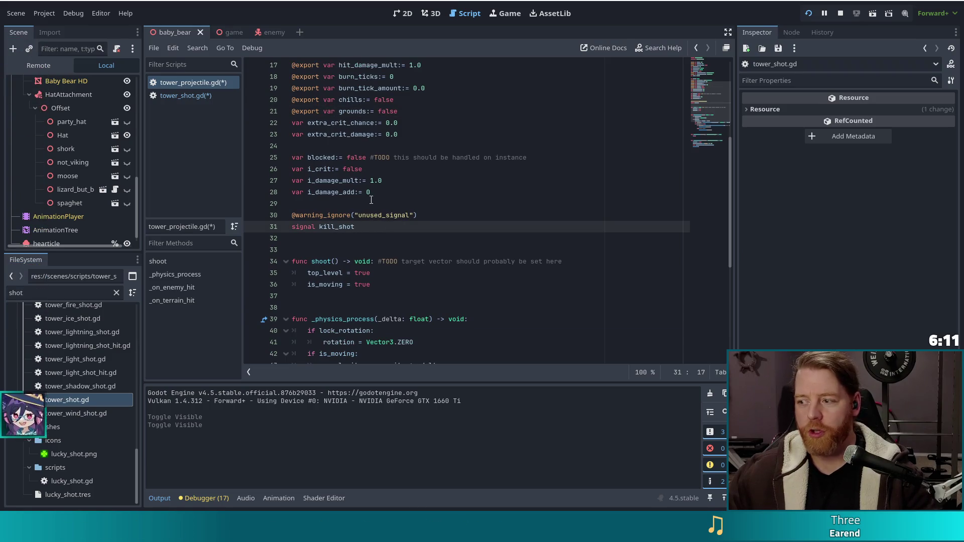
Step: Paste the unused_signal warning and kill_shot signal lines into tower_shot.gd, then switch to the browser
{"action": "left_click_drag", "start_coordinate": [384, 227], "coordinate": [387, 192]}
{"action": "key", "text": "ctrl+c"}
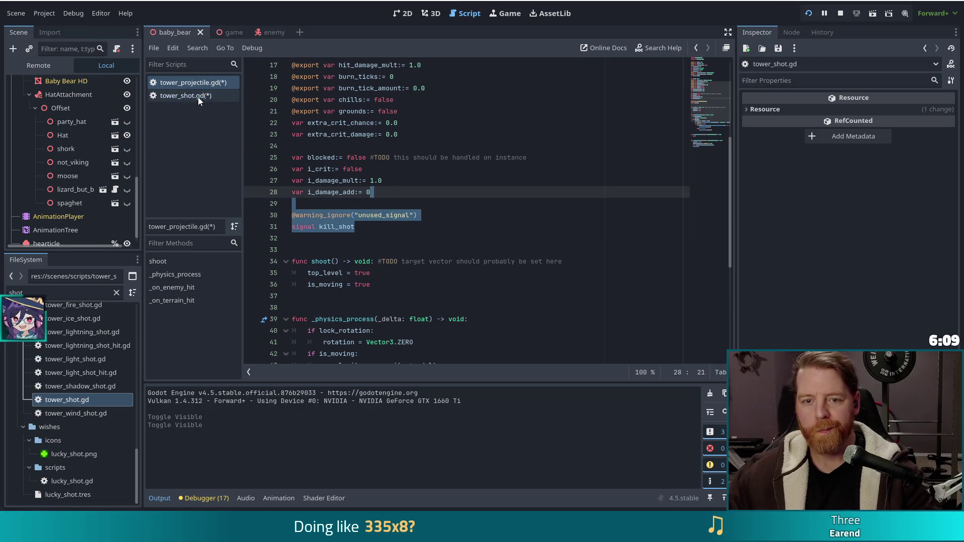
{"action": "left_click", "coordinate": [198, 97]}
{"action": "key", "text": "ctrl+v"}
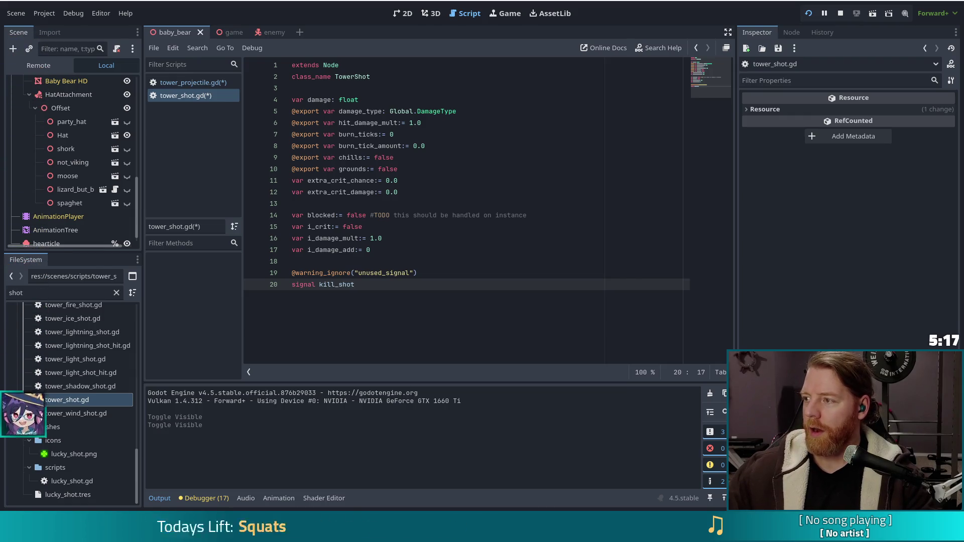
{"action": "key", "text": "alt+Tab"}
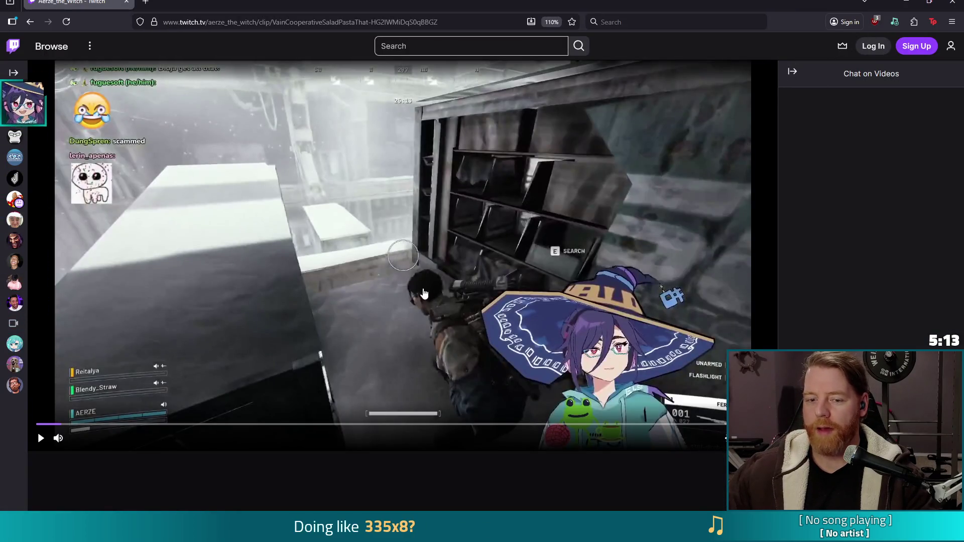
Step: Seek, play and replay the ARC Raiders Twitch clip, then close the browser
{"action": "left_click", "coordinate": [62, 425]}
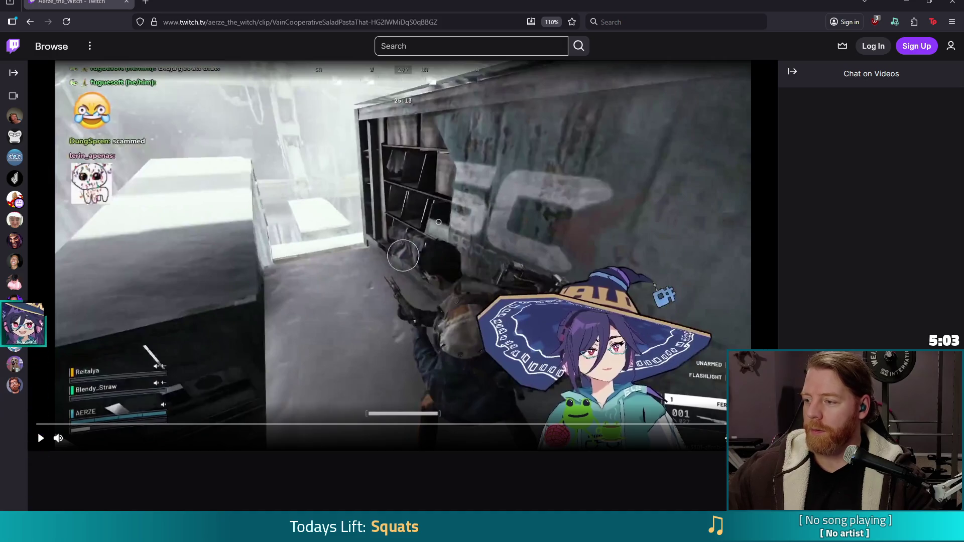
{"action": "left_click", "coordinate": [41, 438]}
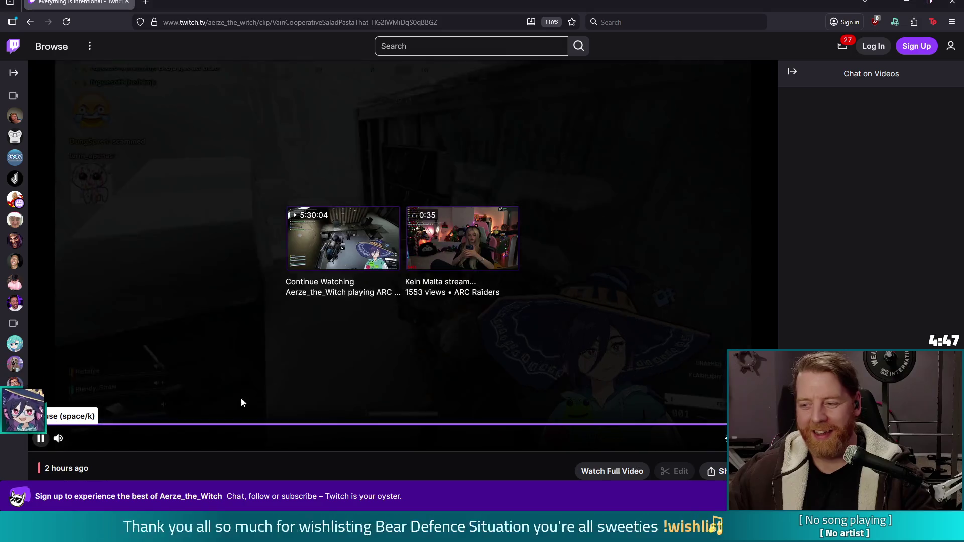
{"action": "left_click", "coordinate": [41, 442]}
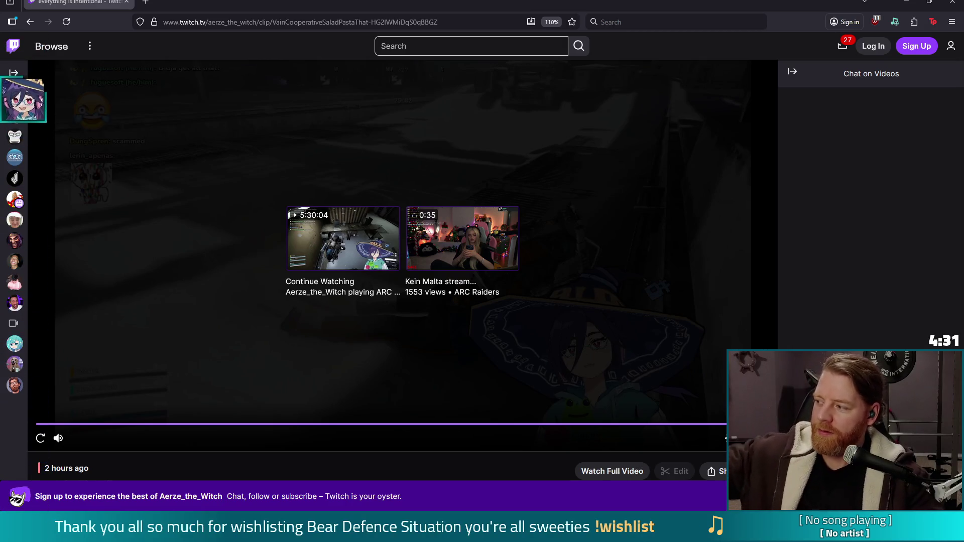
{"action": "left_click", "coordinate": [945, 3]}
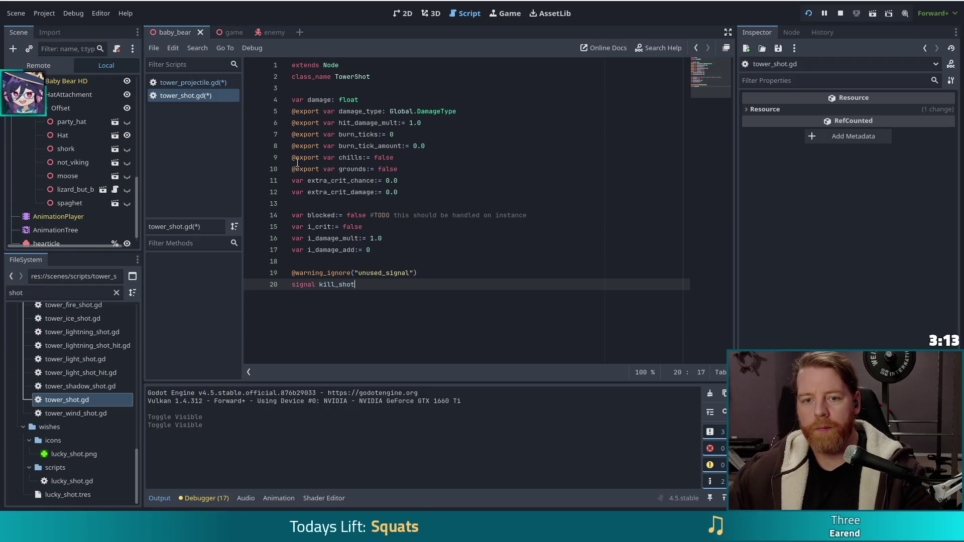
Step: Save the scripts and compare tower_shot.gd's Node base line against tower_projectile.gd
{"action": "key", "text": "Up"}
{"action": "key", "text": "Up"}
{"action": "key", "text": "ctrl+s"}
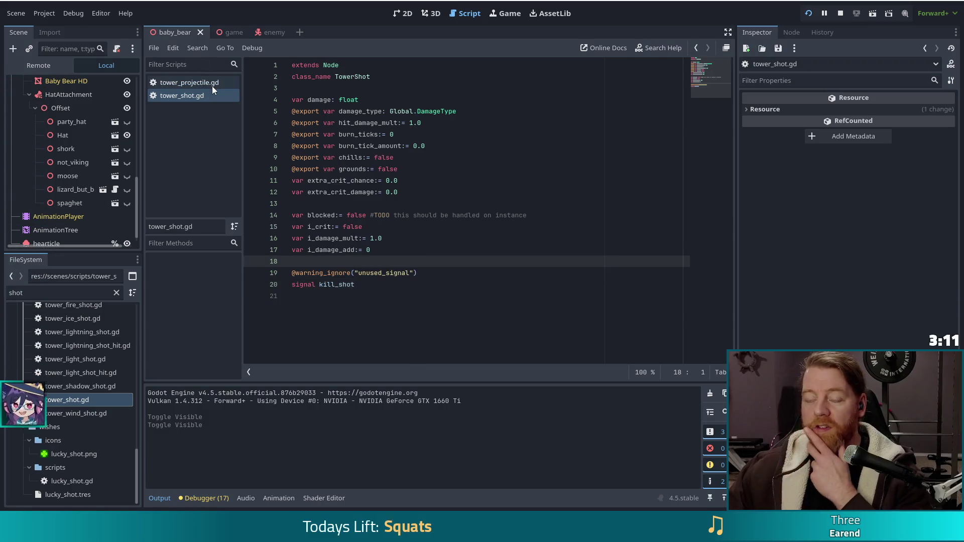
{"action": "left_click", "coordinate": [211, 81]}
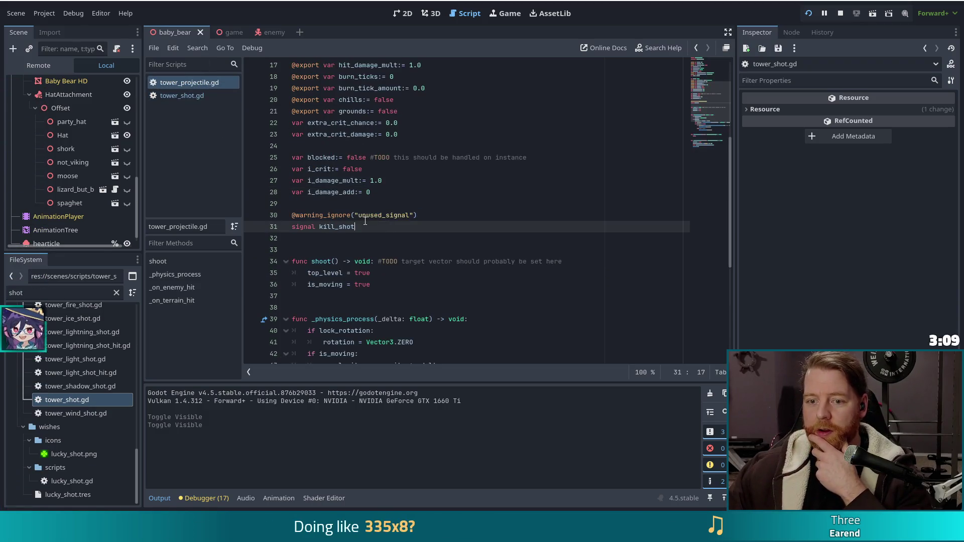
{"action": "scroll", "coordinate": [384, 213], "scroll_direction": "up", "scroll_amount": 5}
{"action": "scroll", "coordinate": [386, 212], "scroll_direction": "up", "scroll_amount": 1}
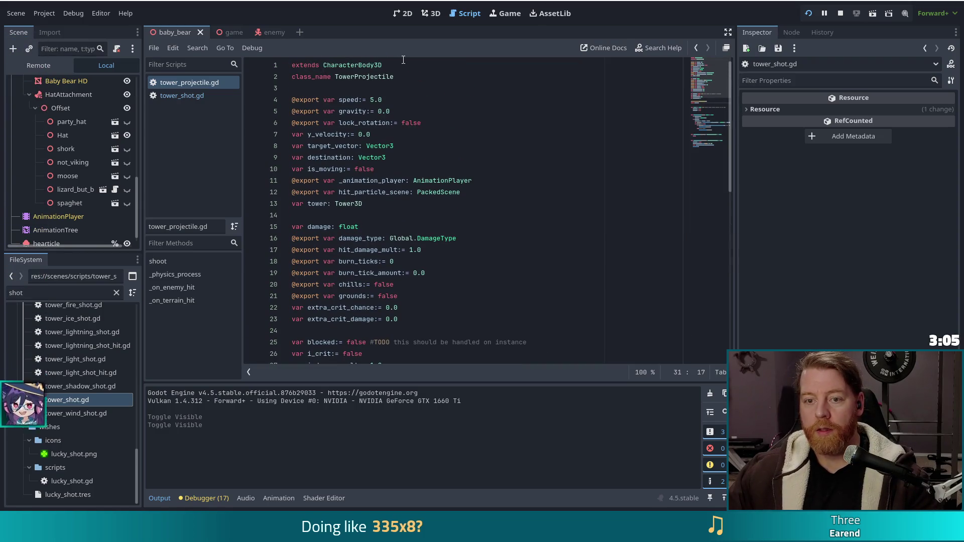
{"action": "left_click", "coordinate": [174, 96]}
{"action": "left_click", "coordinate": [336, 66]}
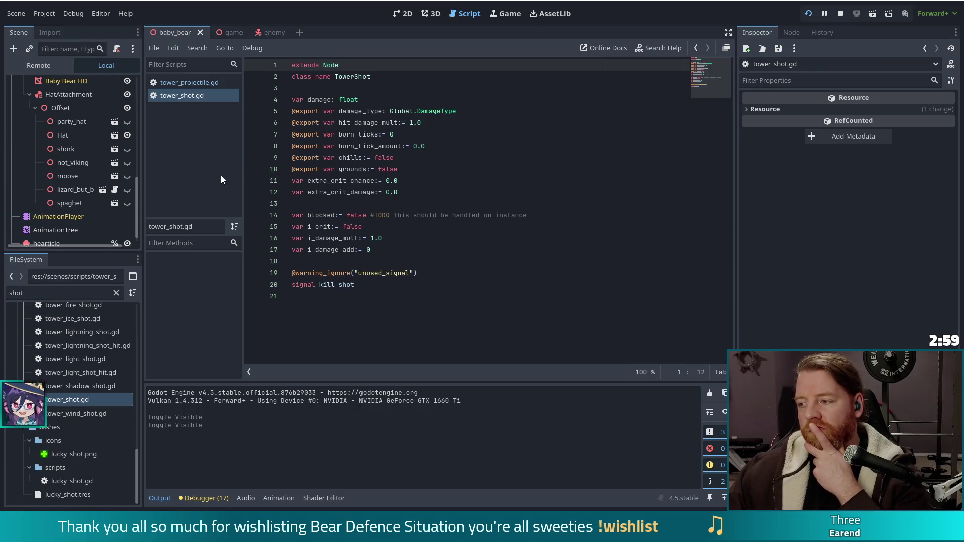
{"action": "left_click", "coordinate": [189, 82]}
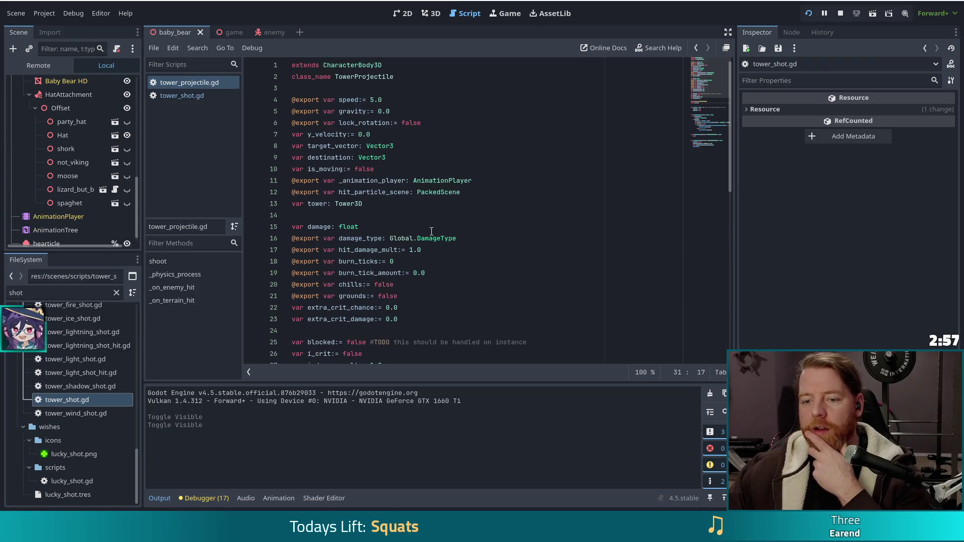
{"action": "scroll", "coordinate": [421, 227], "scroll_direction": "up", "scroll_amount": 4}
{"action": "scroll", "coordinate": [421, 226], "scroll_direction": "up", "scroll_amount": 2}
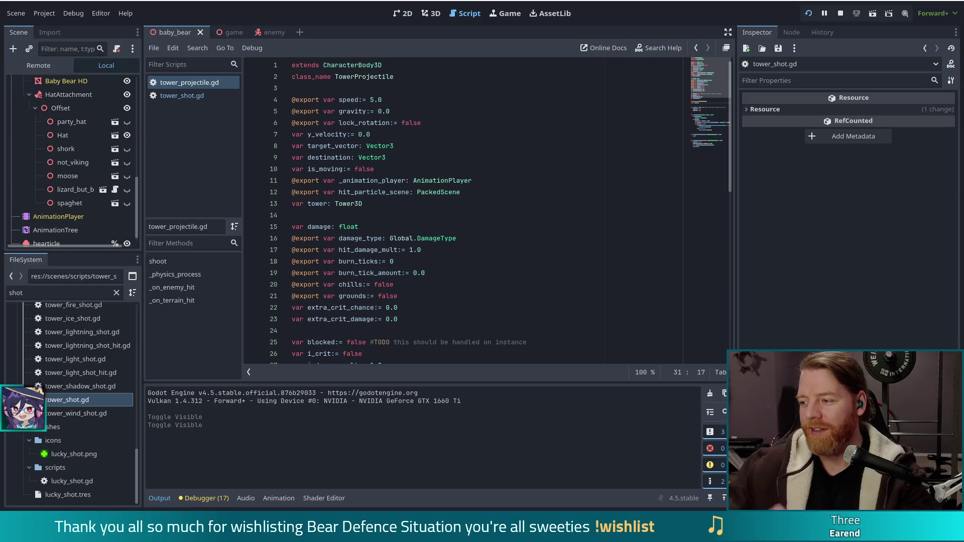
{"action": "left_click", "coordinate": [397, 169]}
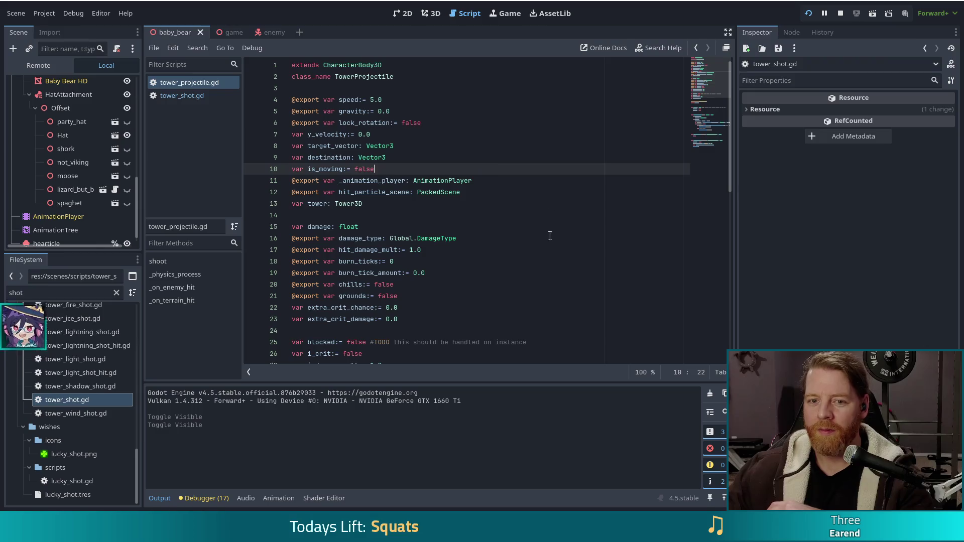
{"action": "left_click", "coordinate": [183, 95]}
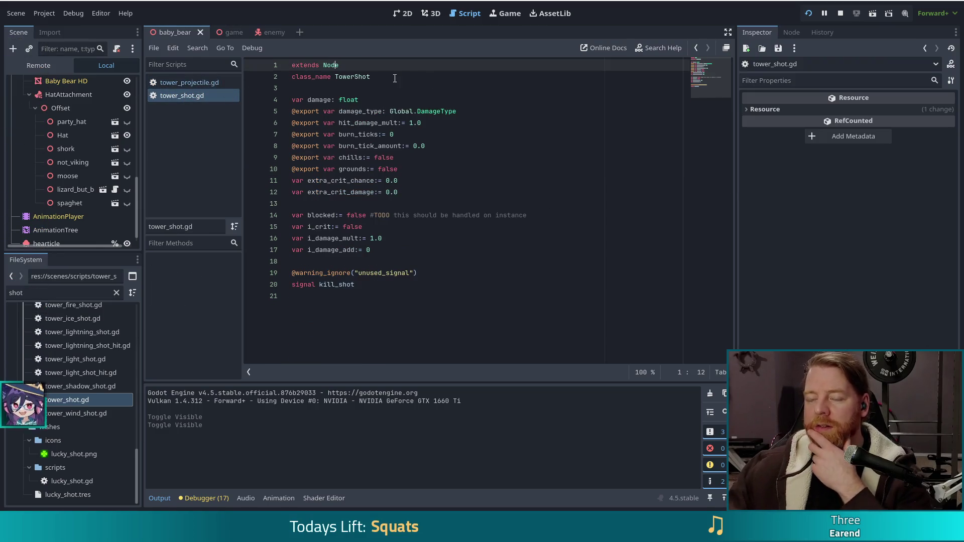
{"action": "left_click", "coordinate": [394, 75]}
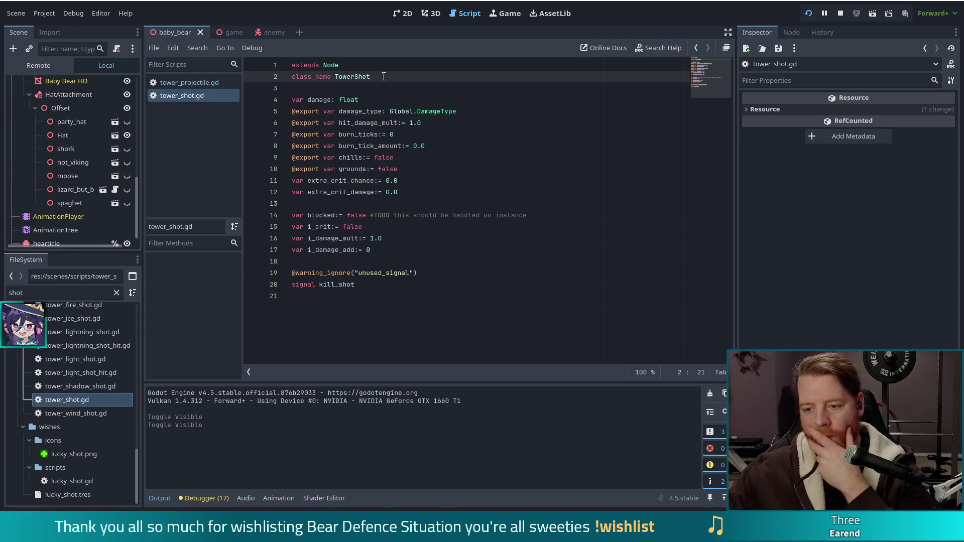
{"action": "left_click", "coordinate": [190, 83]}
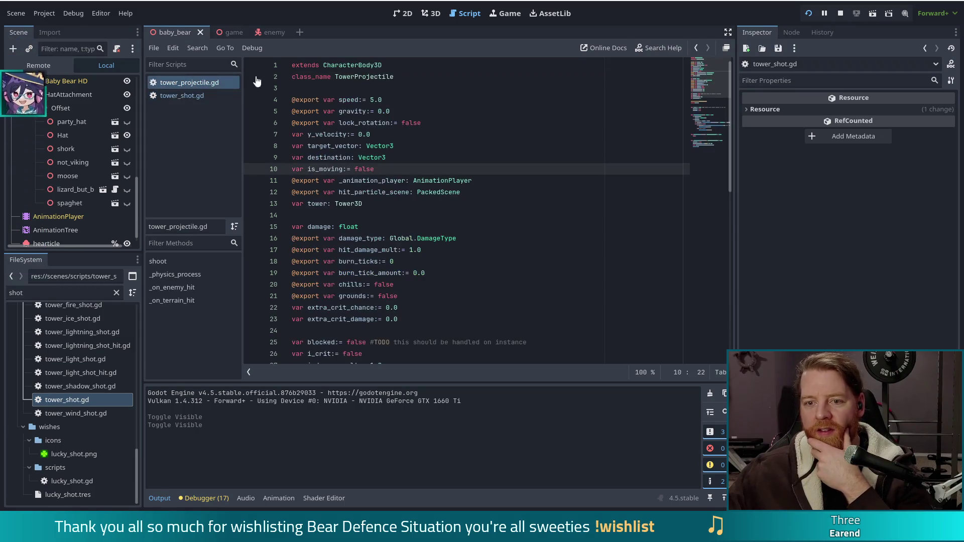
{"action": "left_click", "coordinate": [422, 75]}
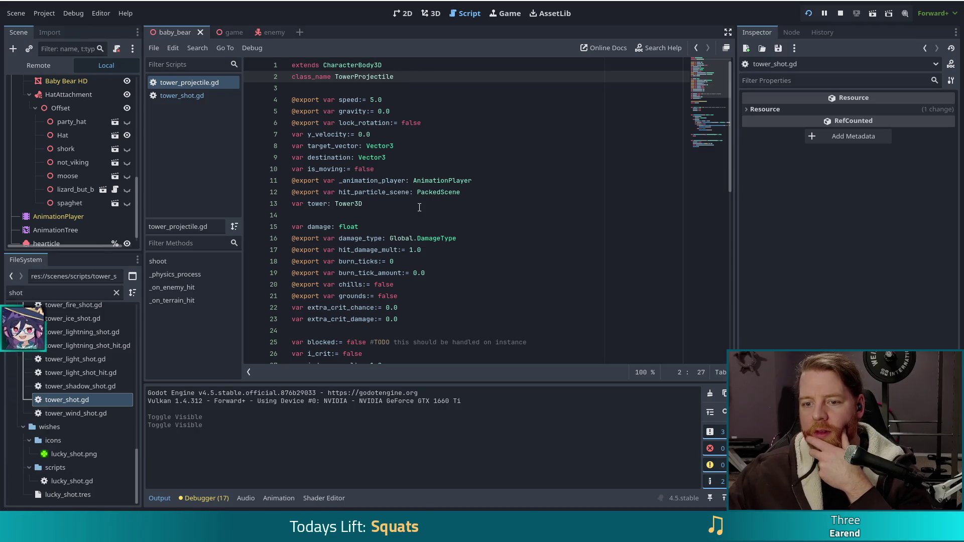
{"action": "scroll", "coordinate": [412, 191], "scroll_direction": "down", "scroll_amount": 7}
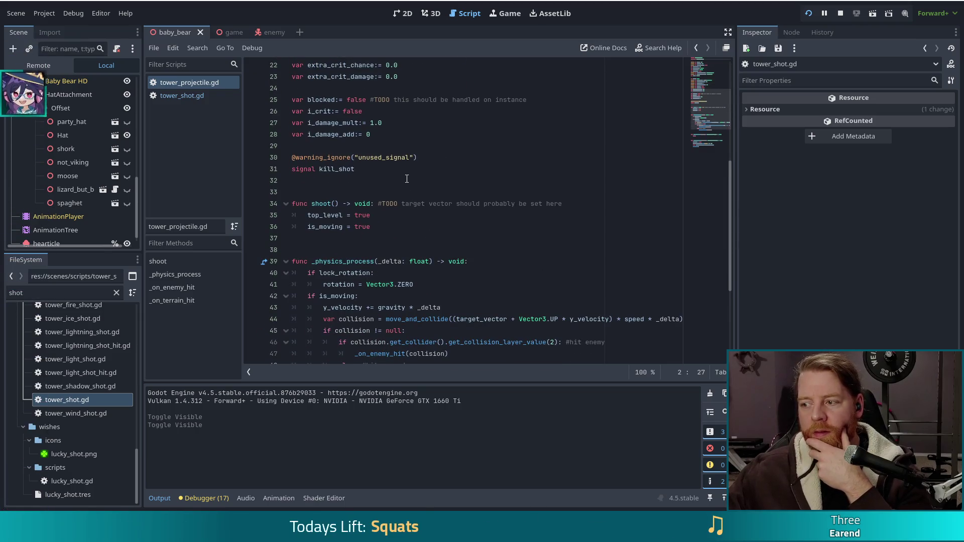
{"action": "scroll", "coordinate": [407, 178], "scroll_direction": "up", "scroll_amount": 7}
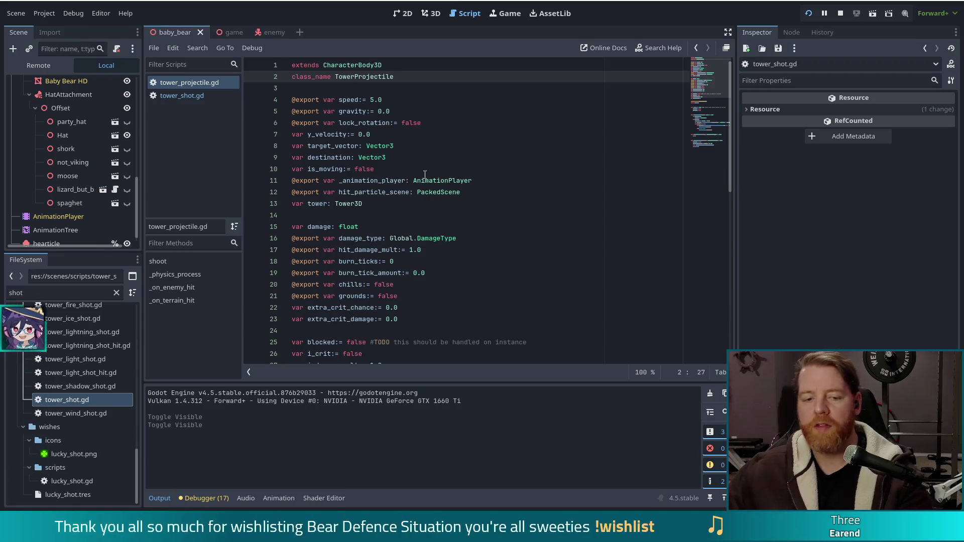
{"action": "double_click", "coordinate": [40, 293]}
Step: Filter the FileSystem for 'arcane' and open tower_arcane_shot.gd
{"action": "type", "text": "arcan"}
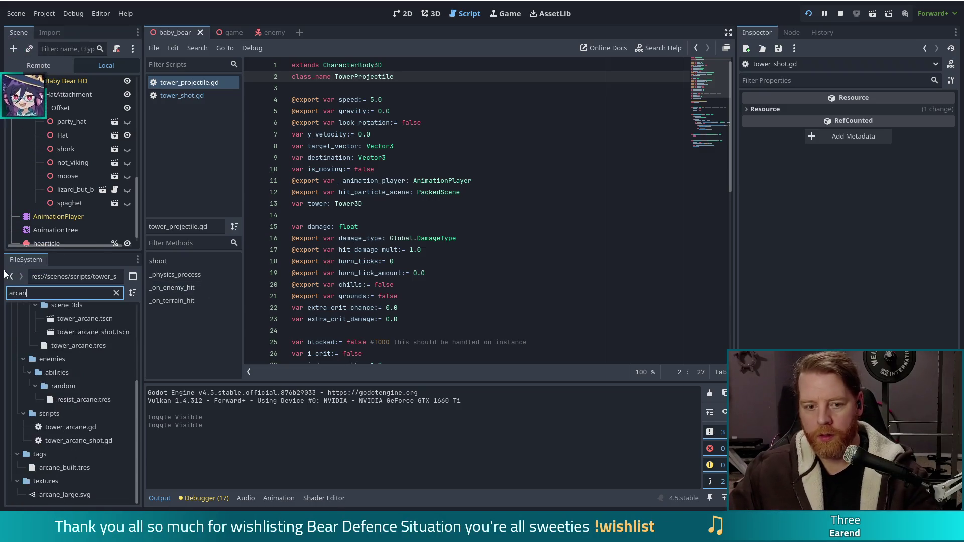
{"action": "type", "text": "e"}
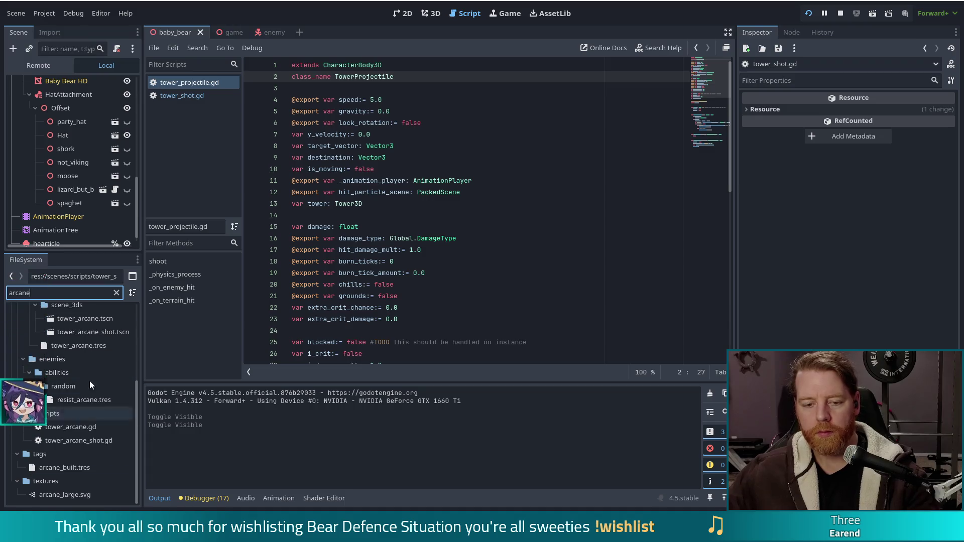
{"action": "left_click", "coordinate": [79, 441]}
{"action": "double_click", "coordinate": [78, 441]}
{"action": "left_click", "coordinate": [435, 159]}
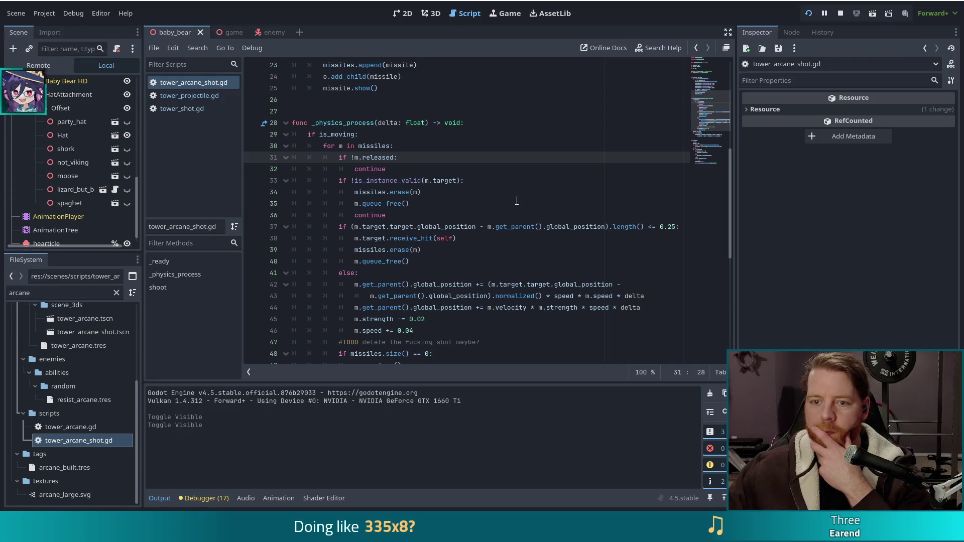
Step: Inspect shoot()'s get_overlapping_bodies call and filter on lines 59–60
{"action": "scroll", "coordinate": [516, 201], "scroll_direction": "down", "scroll_amount": 6}
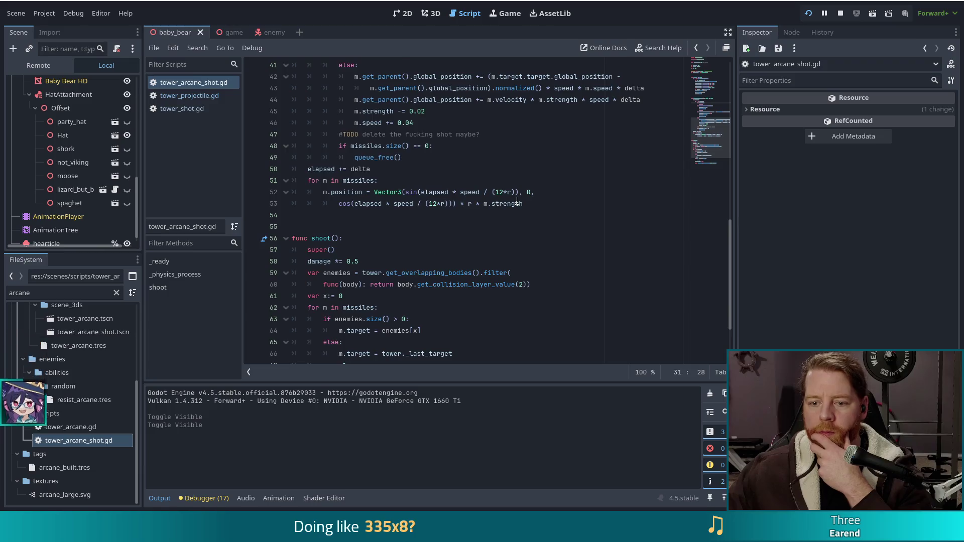
{"action": "scroll", "coordinate": [517, 200], "scroll_direction": "down", "scroll_amount": 3}
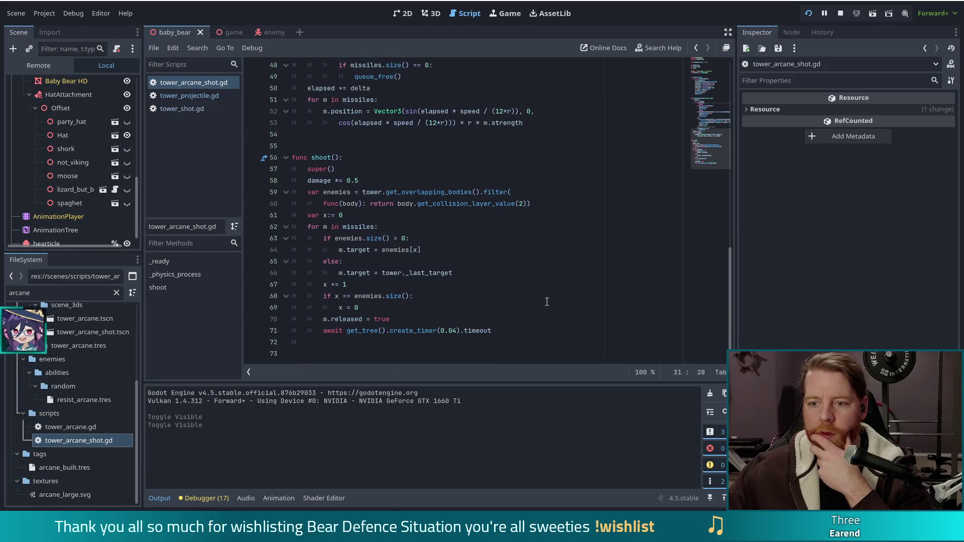
{"action": "left_click", "coordinate": [380, 192]}
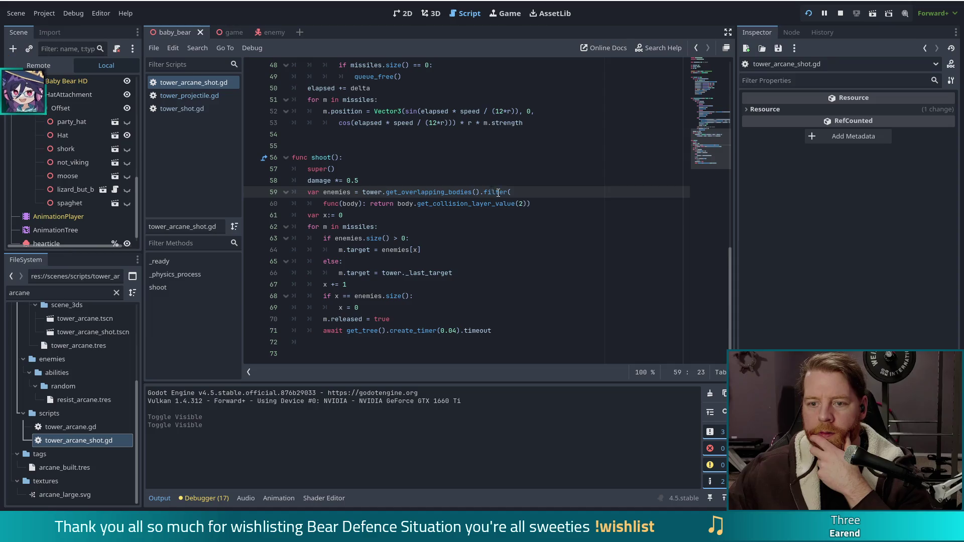
{"action": "left_click", "coordinate": [407, 193]}
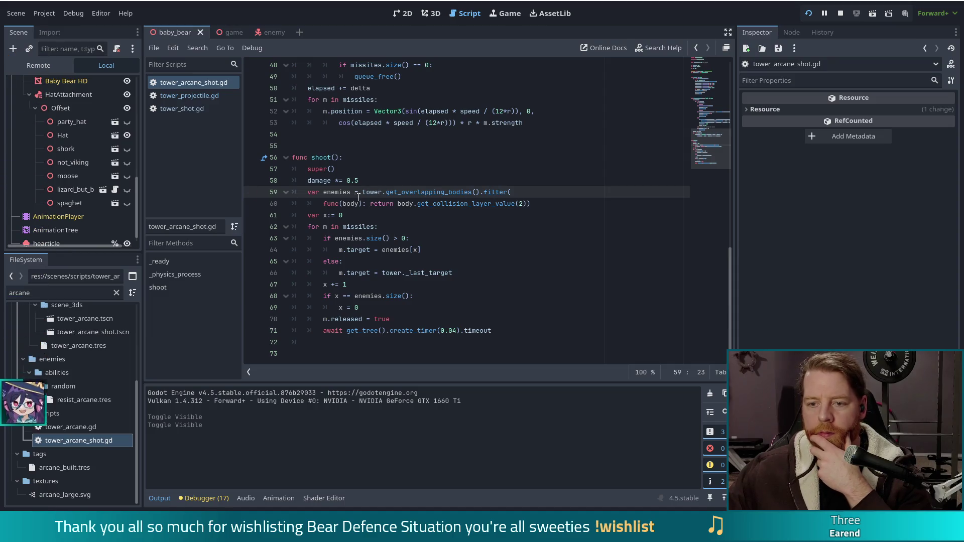
{"action": "left_click", "coordinate": [404, 204]}
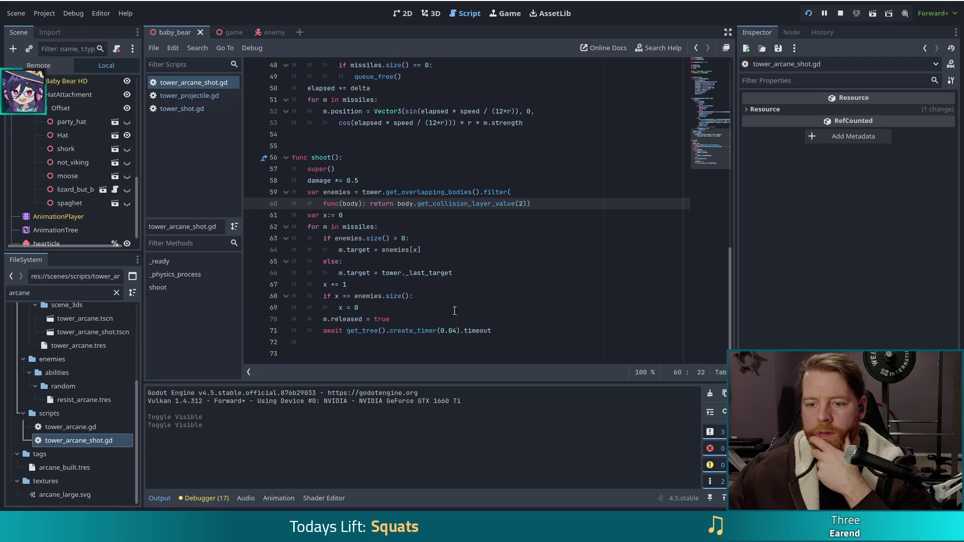
Step: Review _physics_process's target validity check and distance check around lines 33–39
{"action": "scroll", "coordinate": [453, 302], "scroll_direction": "up", "scroll_amount": 8}
{"action": "scroll", "coordinate": [455, 323], "scroll_direction": "up", "scroll_amount": 4}
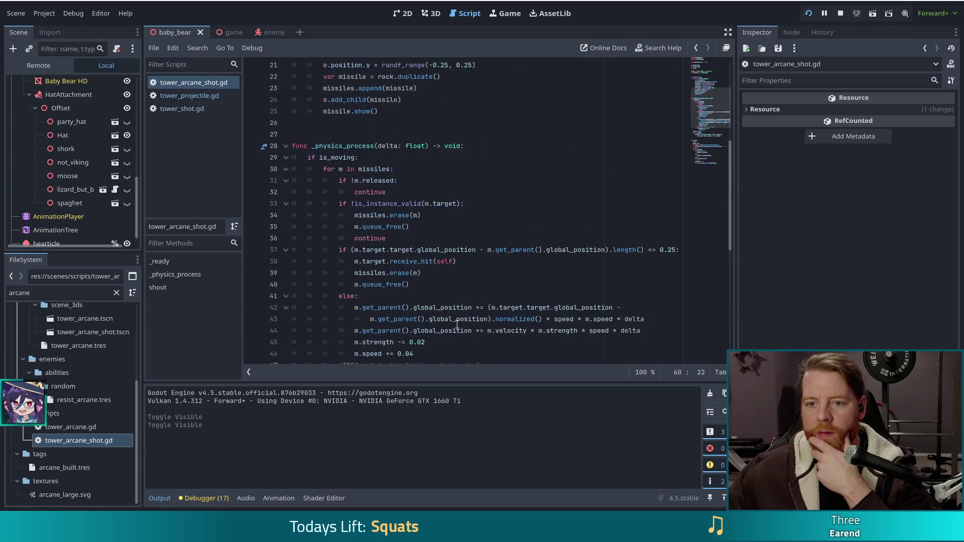
{"action": "scroll", "coordinate": [453, 322], "scroll_direction": "up", "scroll_amount": 4}
{"action": "scroll", "coordinate": [451, 320], "scroll_direction": "down", "scroll_amount": 7}
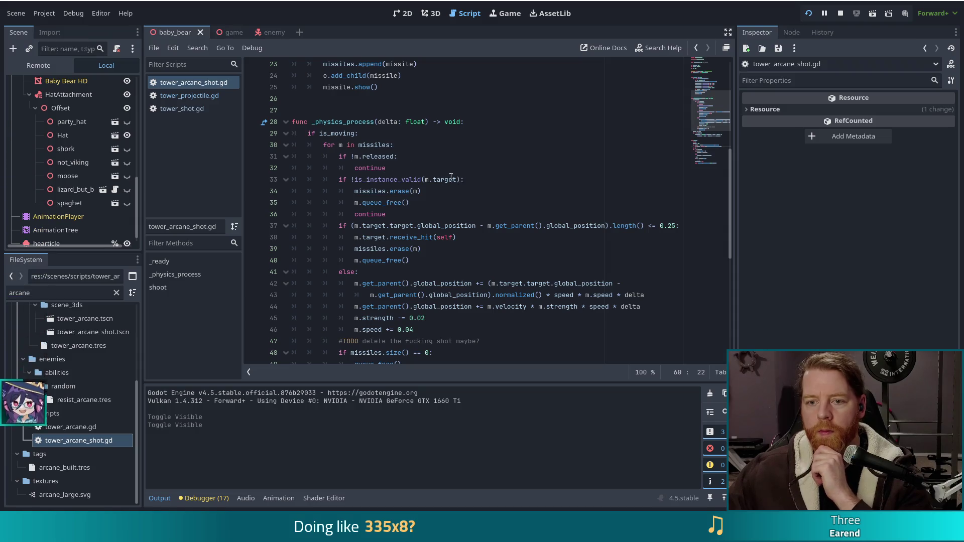
{"action": "left_click", "coordinate": [411, 179]}
{"action": "scroll", "coordinate": [452, 192], "scroll_direction": "down", "scroll_amount": 2}
{"action": "left_click", "coordinate": [408, 179]}
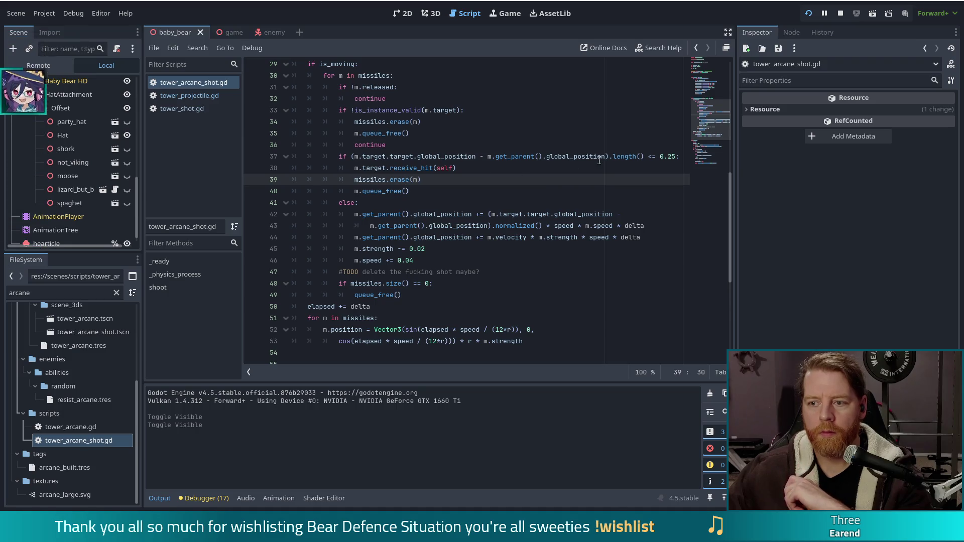
{"action": "left_click", "coordinate": [663, 156]}
{"action": "left_click_drag", "start_coordinate": [681, 157], "coordinate": [587, 156]}
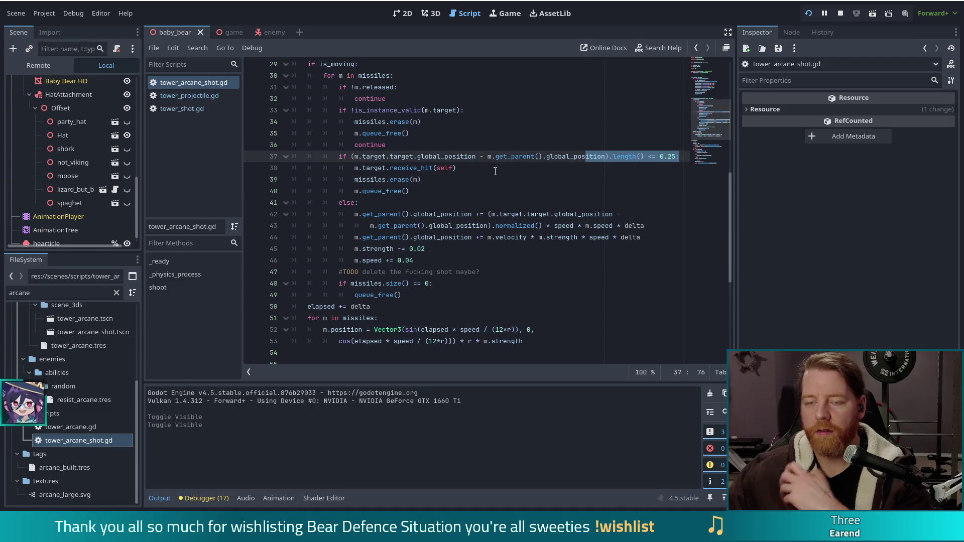
{"action": "scroll", "coordinate": [495, 171], "scroll_direction": "up", "scroll_amount": 10}
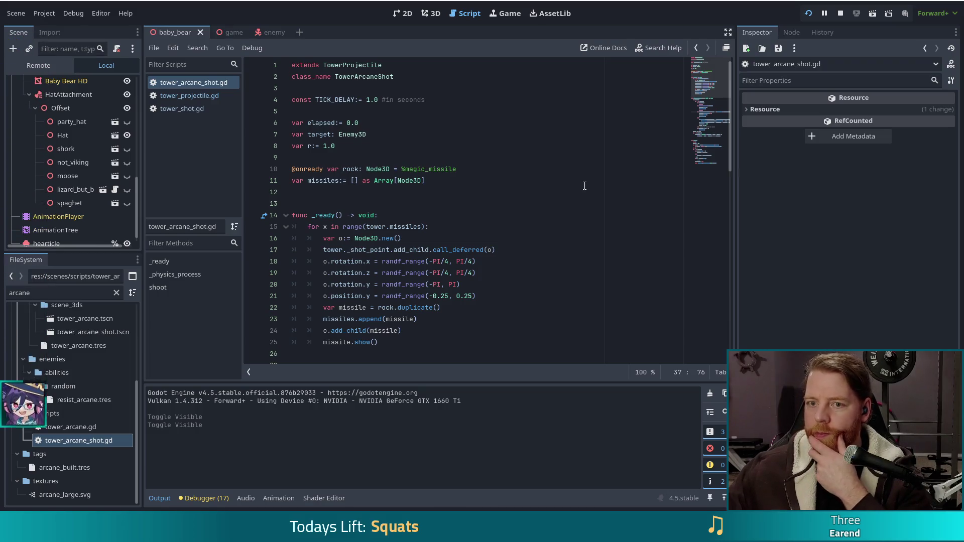
{"action": "left_click", "coordinate": [180, 109]}
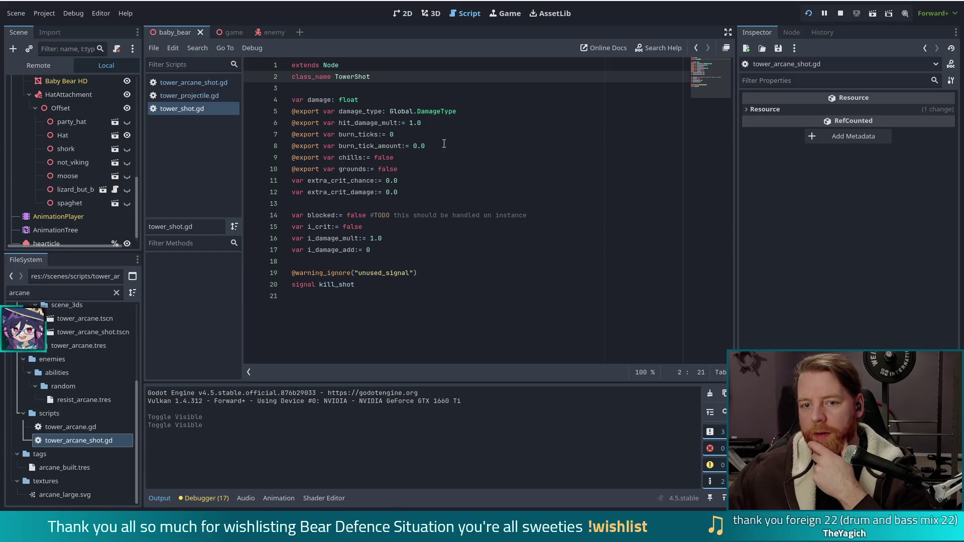
{"action": "left_click", "coordinate": [191, 83]}
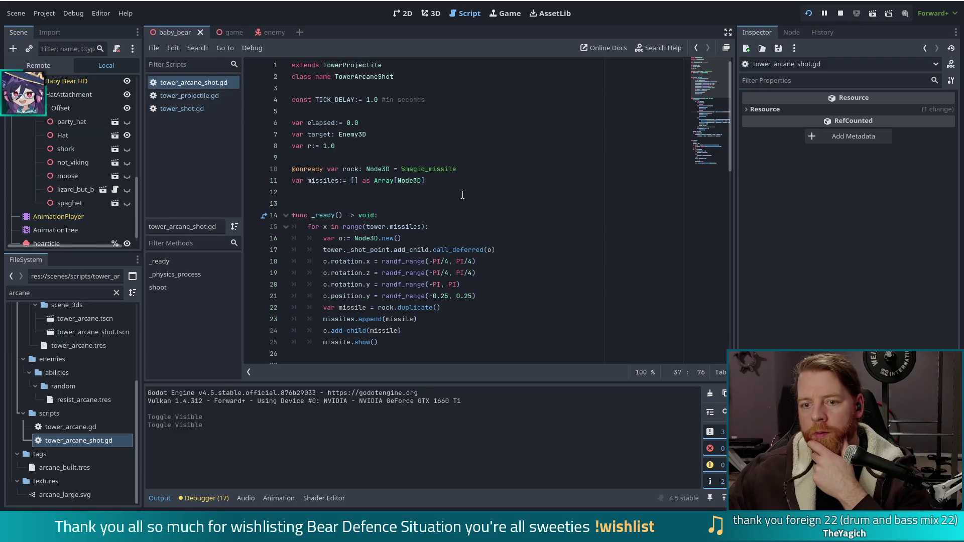